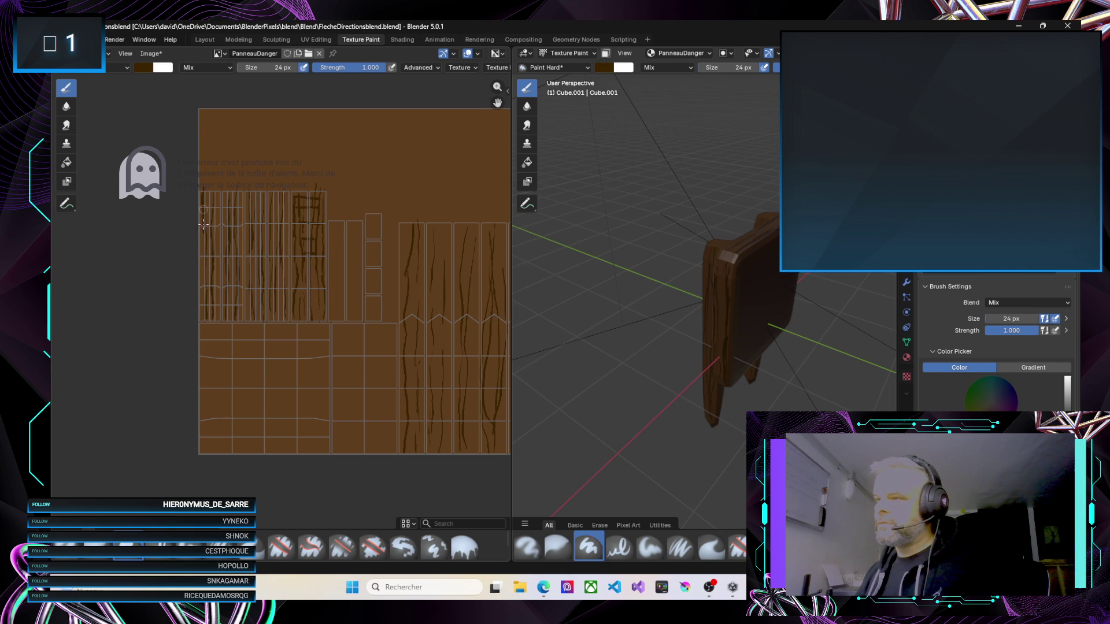
Streak dark grain lines across the PanneauDanger plank strips, undoing a stray white stroke
mouse_move(205, 222)
mouse_down()
mouse_move(212, 243)
mouse_move(202, 191)
mouse_move(206, 237)
mouse_up()
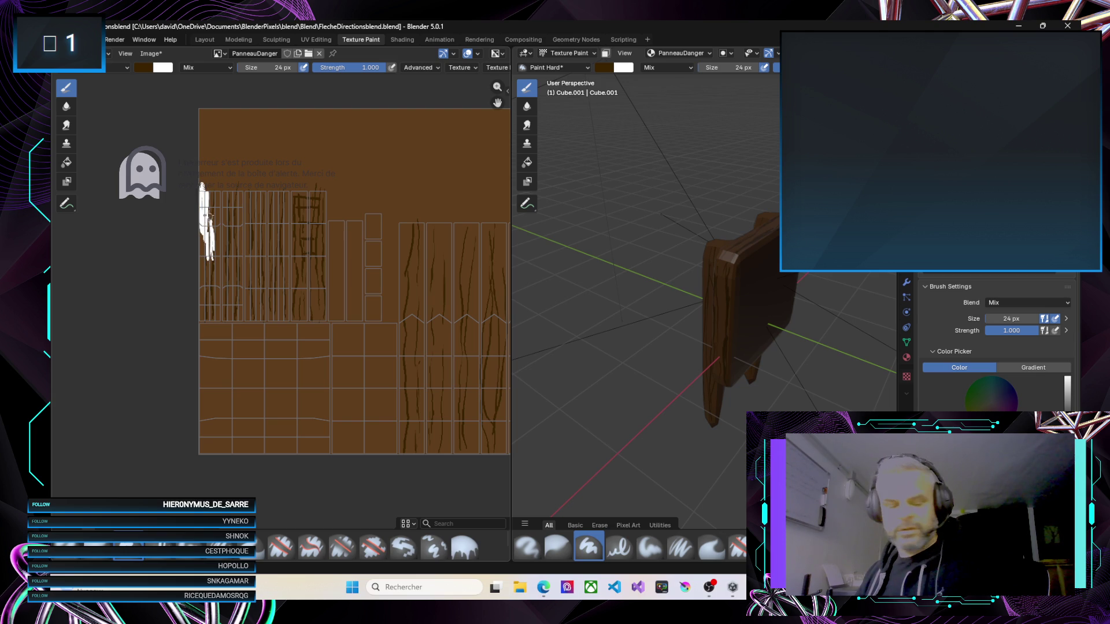
key(ctrl+z)
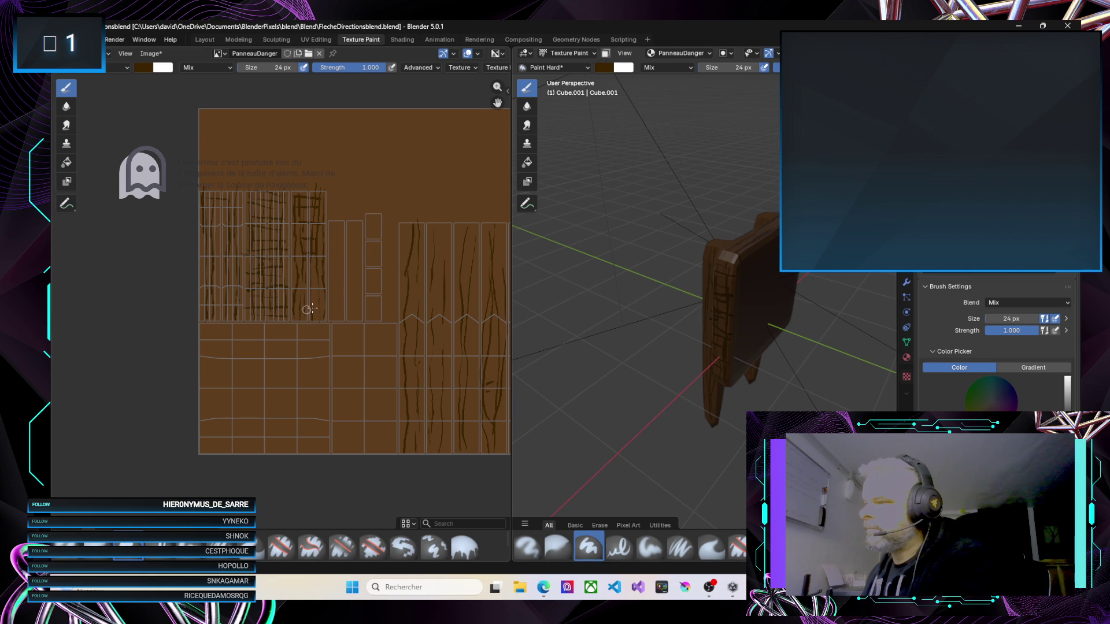
mouse_move(636, 99)
mouse_down()
mouse_move(694, 96)
mouse_move(648, 114)
mouse_up()
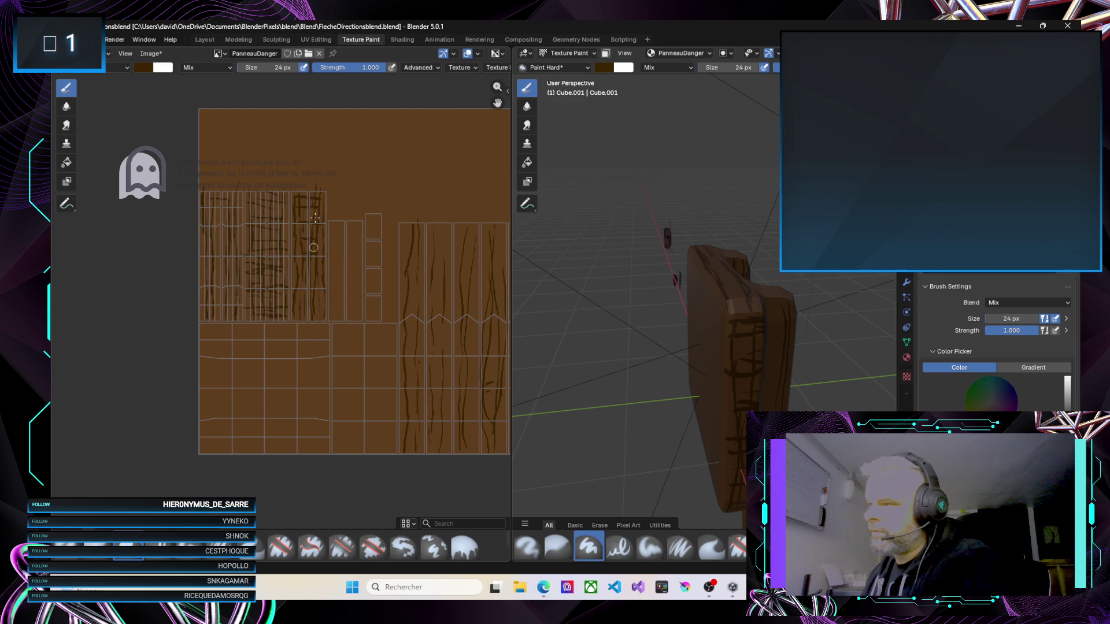
drag(354, 233, 356, 283)
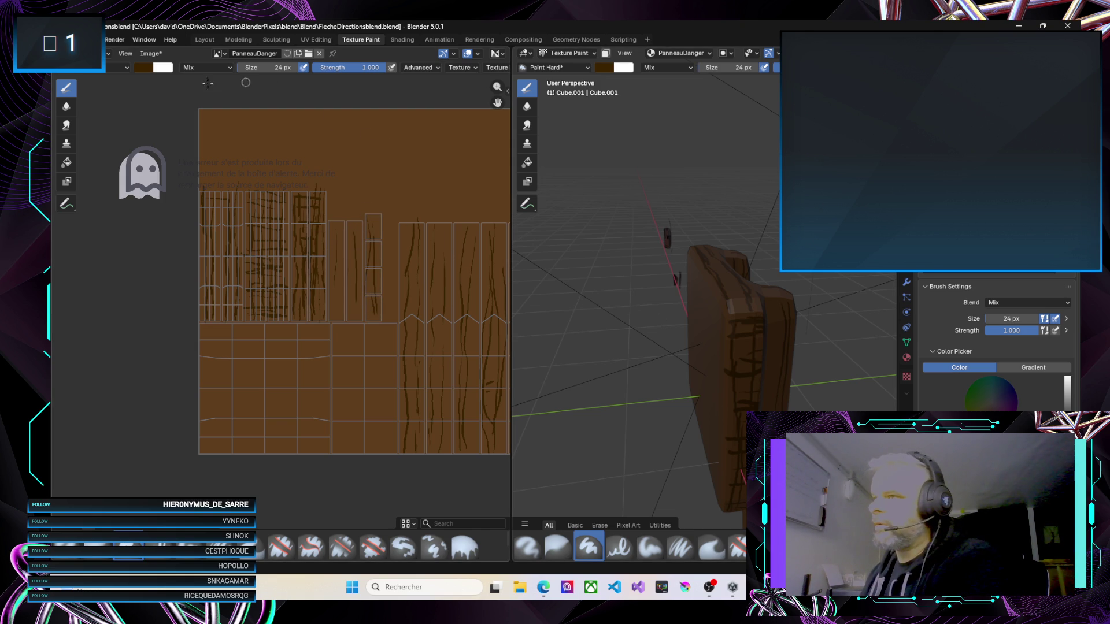
Lighten the brown brush colour to #563300 and enlarge the brush to 25 px
click(144, 70)
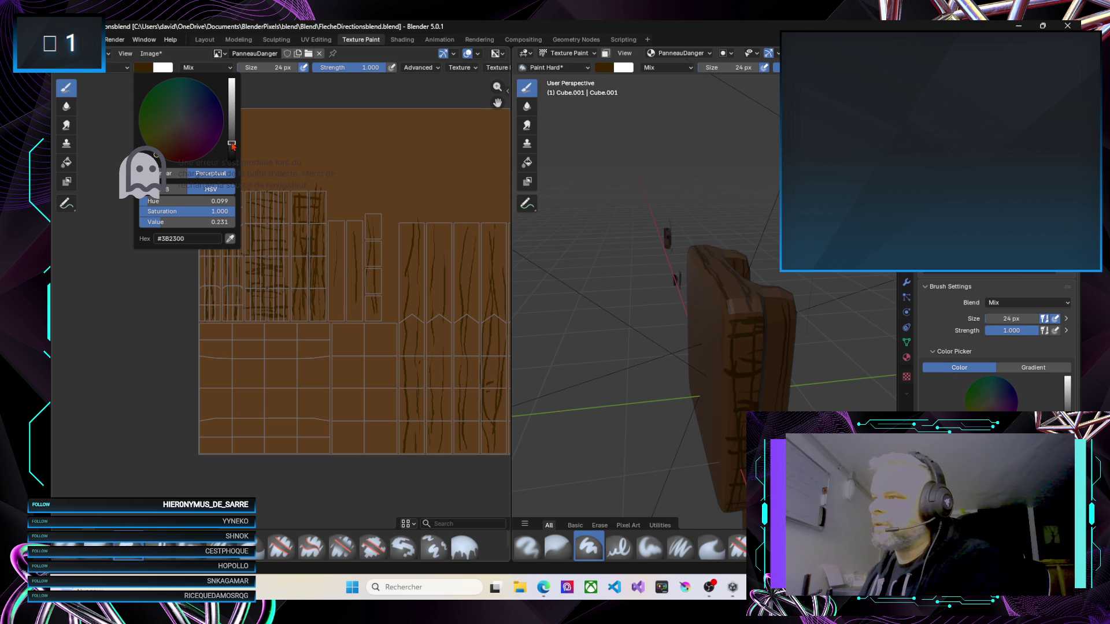
drag(234, 147, 234, 139)
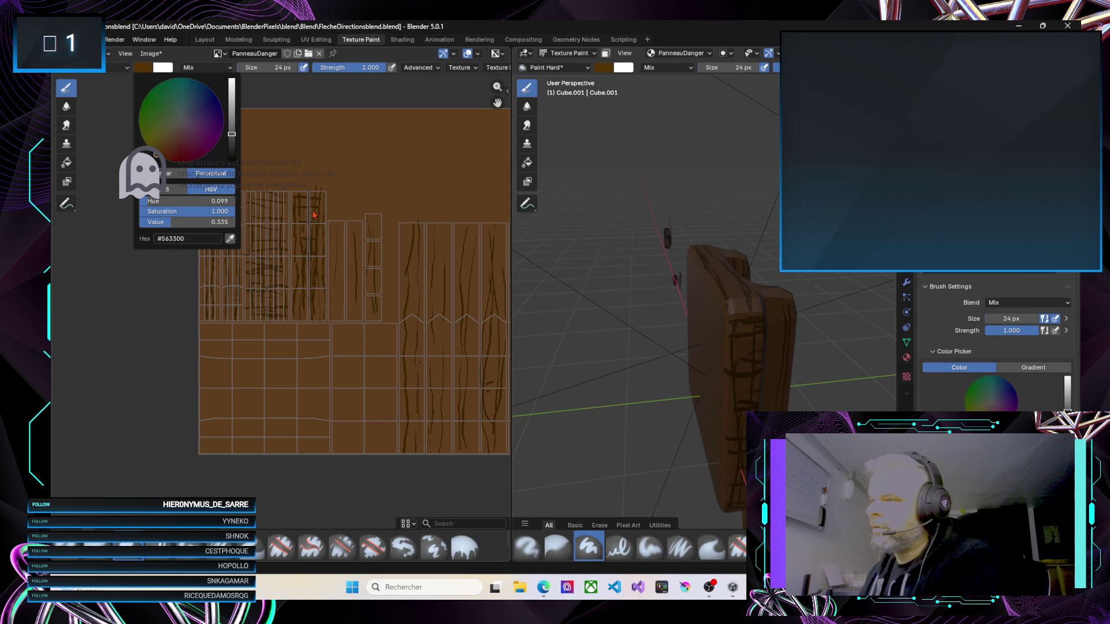
click(272, 175)
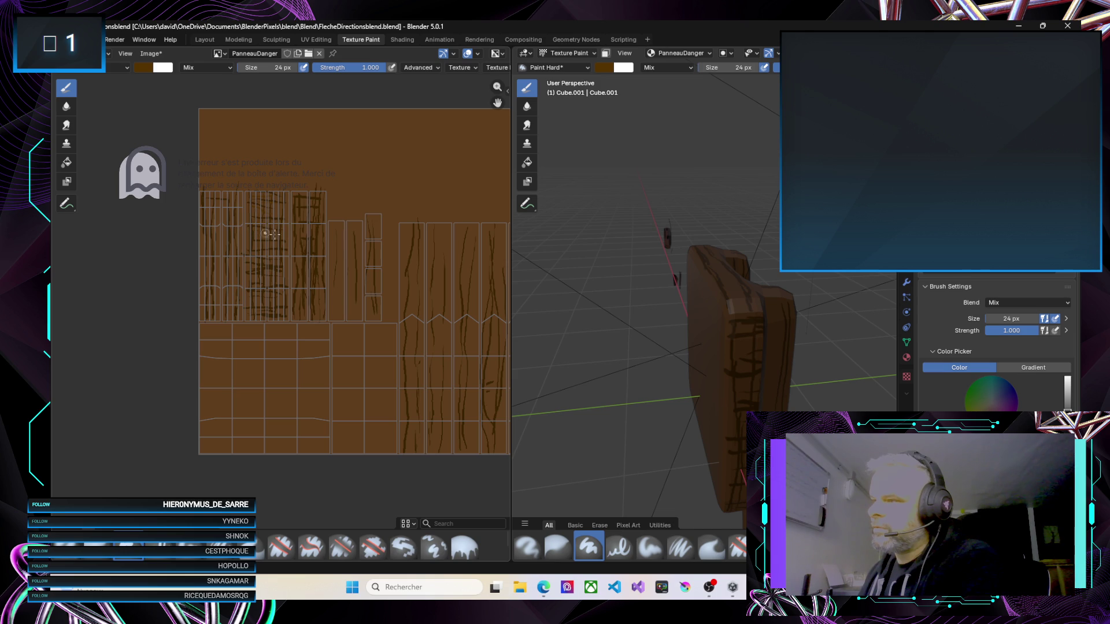
key(bracketright)
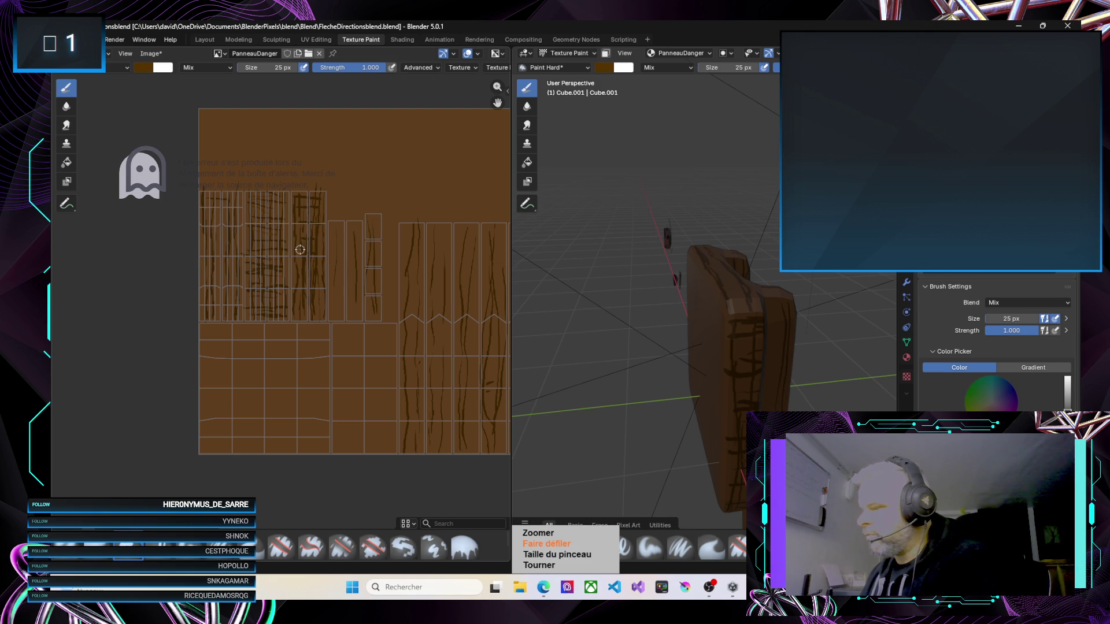
Zoom into the UV image and paint brown grain streaks across the larger central plank islands
scroll(292, 241, up, 1)
scroll(273, 213, up, 1)
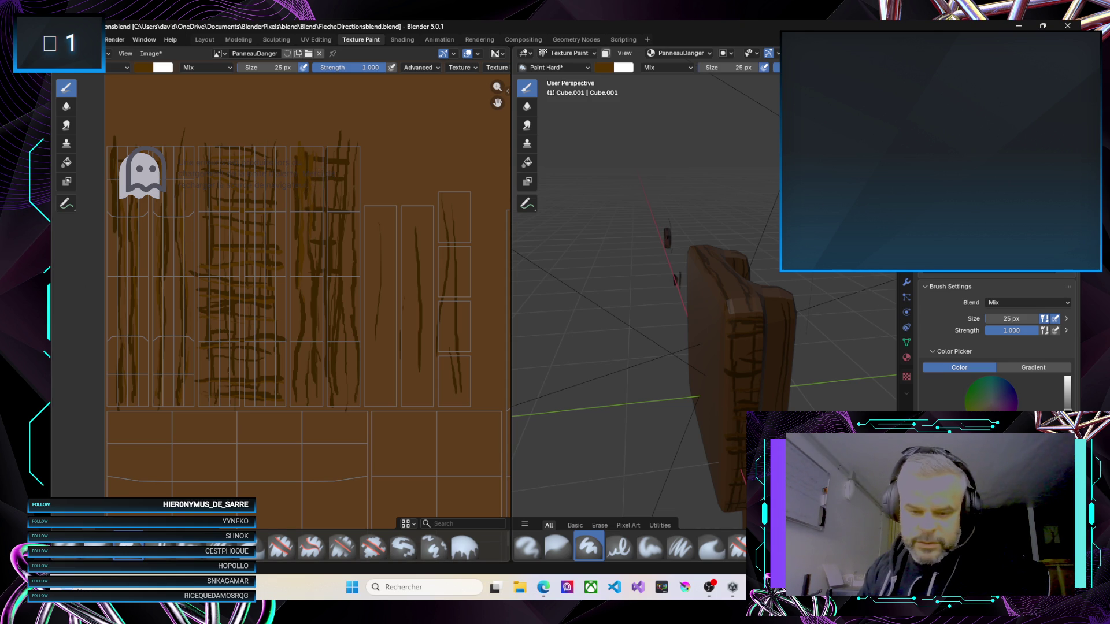
key(alt+Tab)
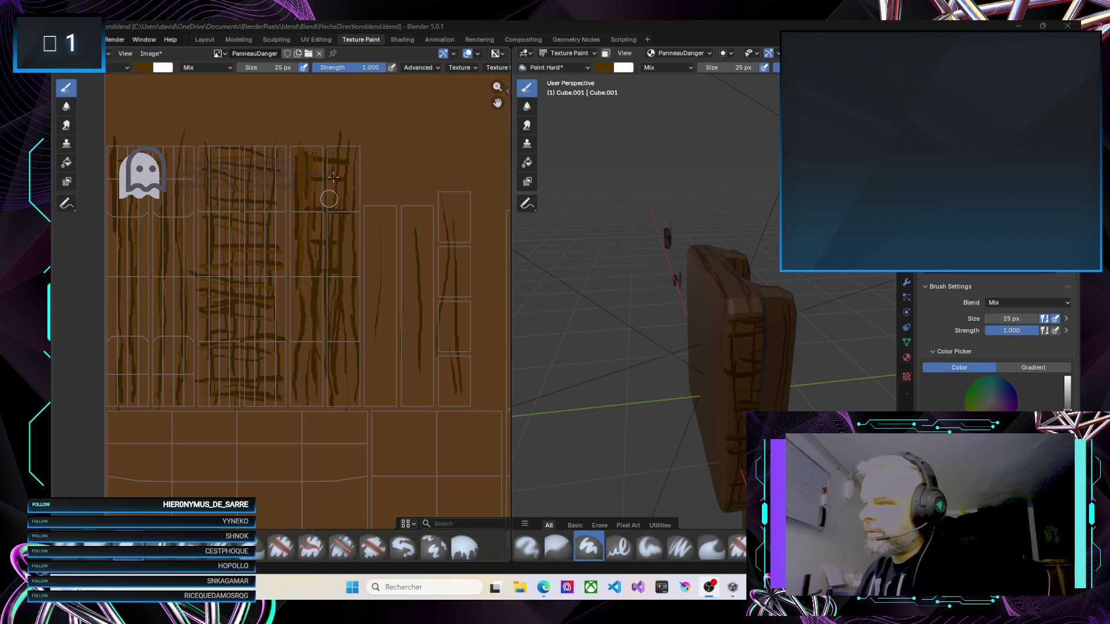
key(alt+Tab)
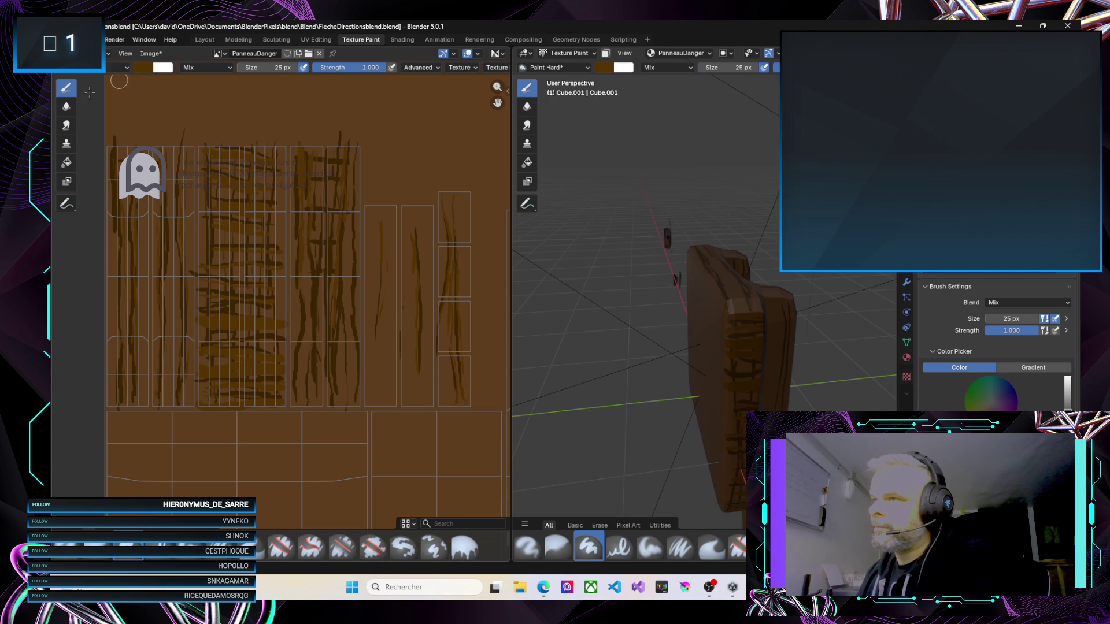
Sample a wood colour from the painted texture with the eyedropper for the brush
click(145, 69)
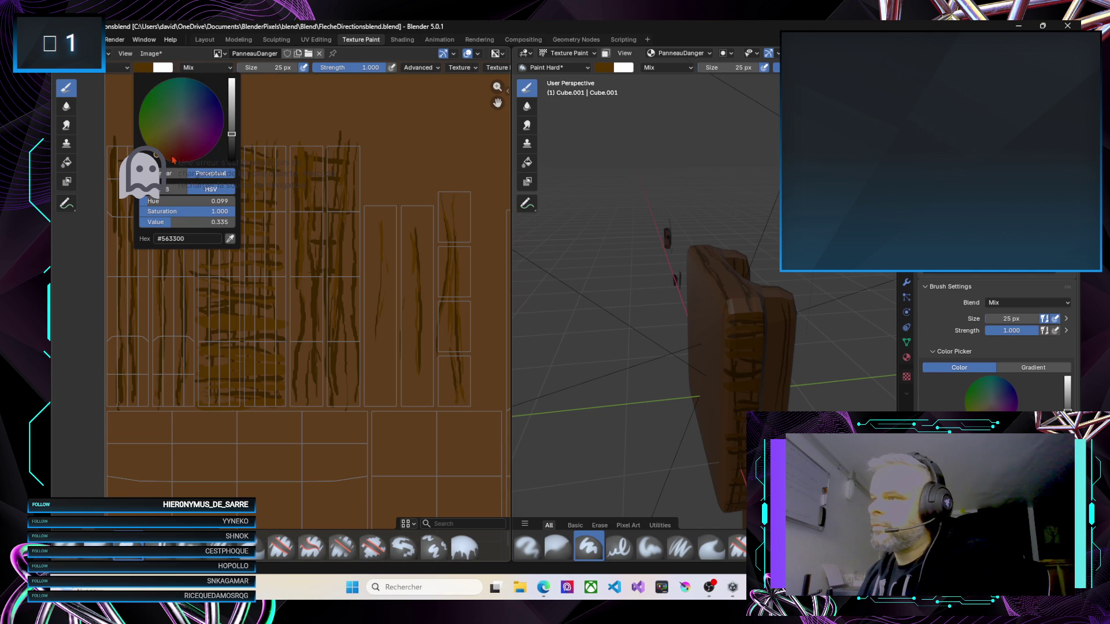
click(279, 194)
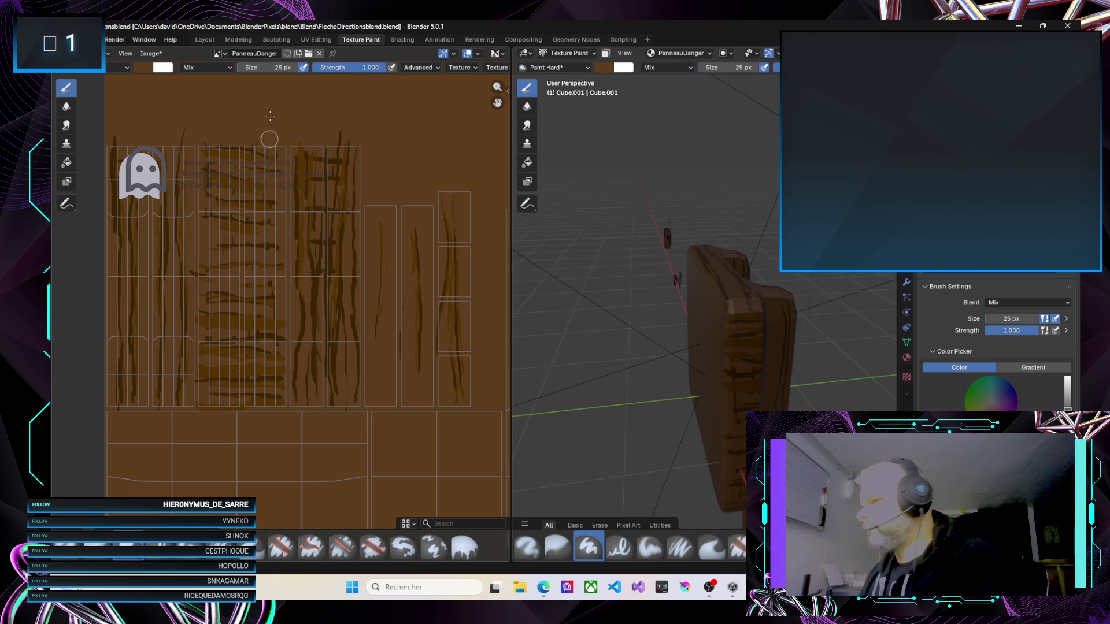
Sample a darker brown from the texture as the new brush colour
click(145, 54)
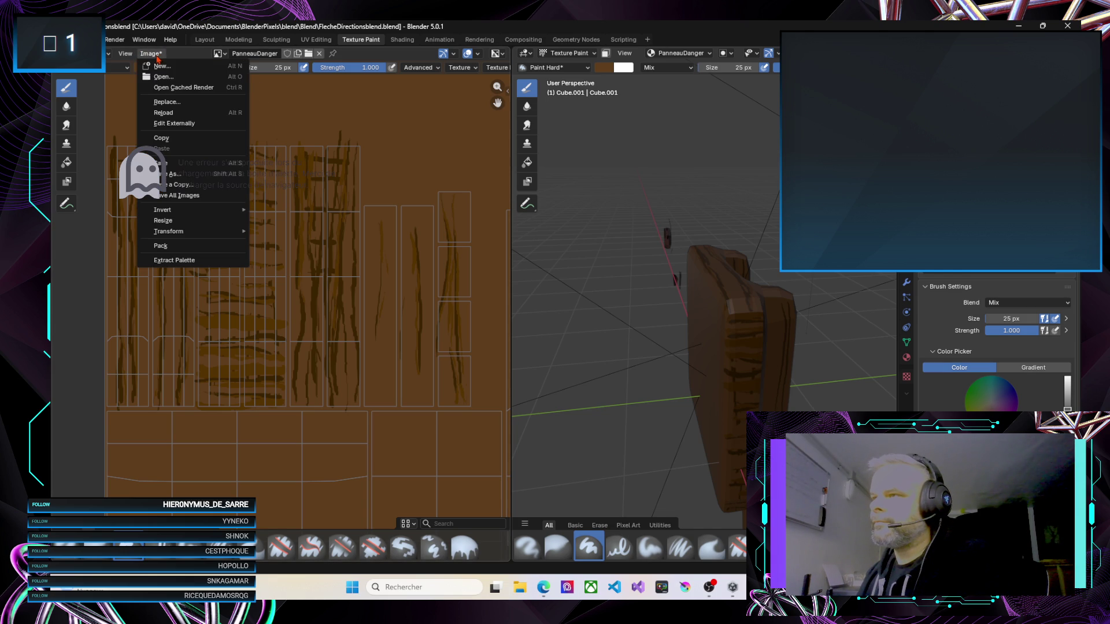
click(329, 121)
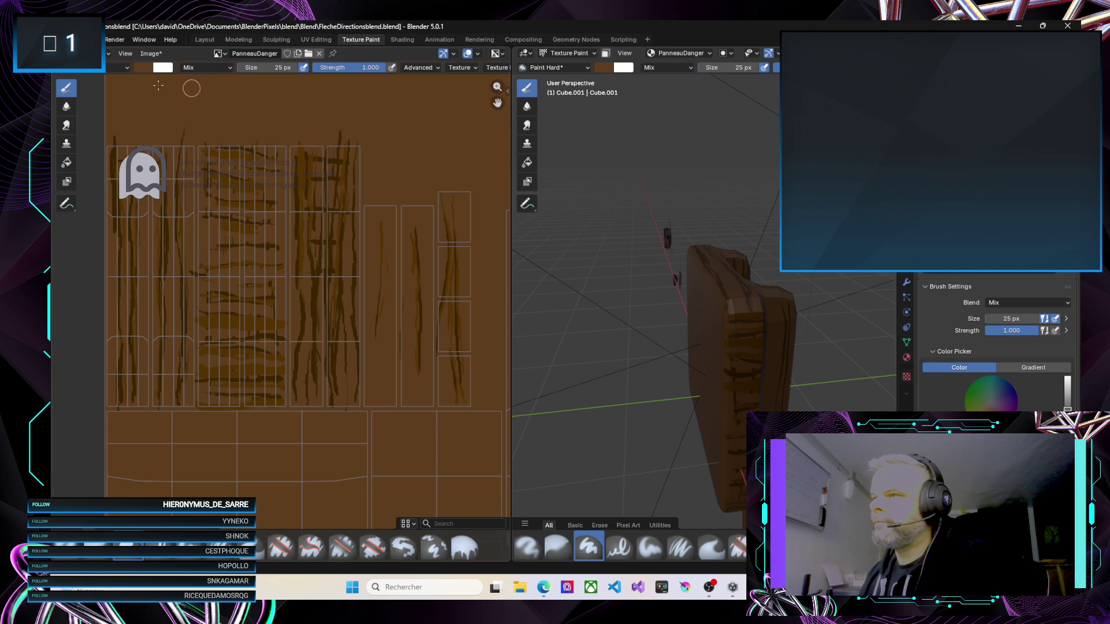
click(143, 67)
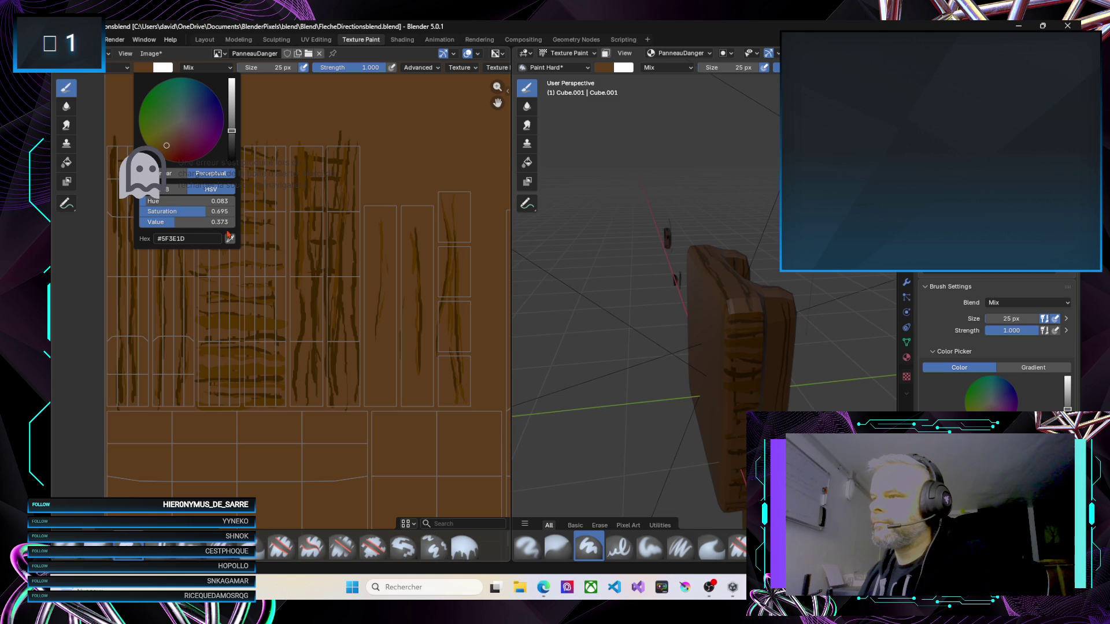
click(230, 238)
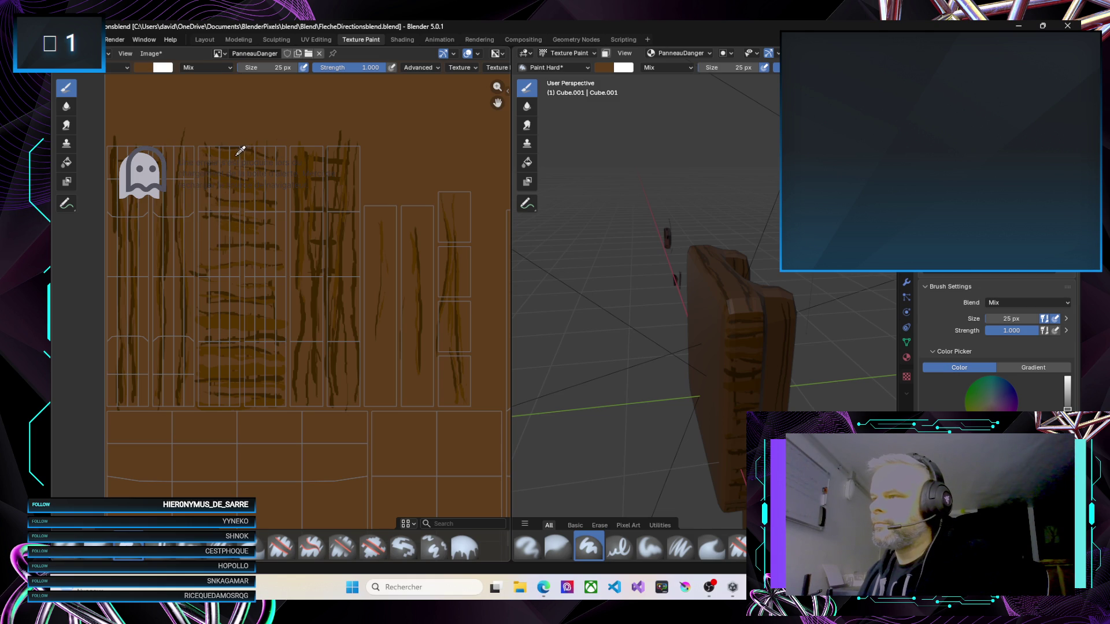
click(253, 145)
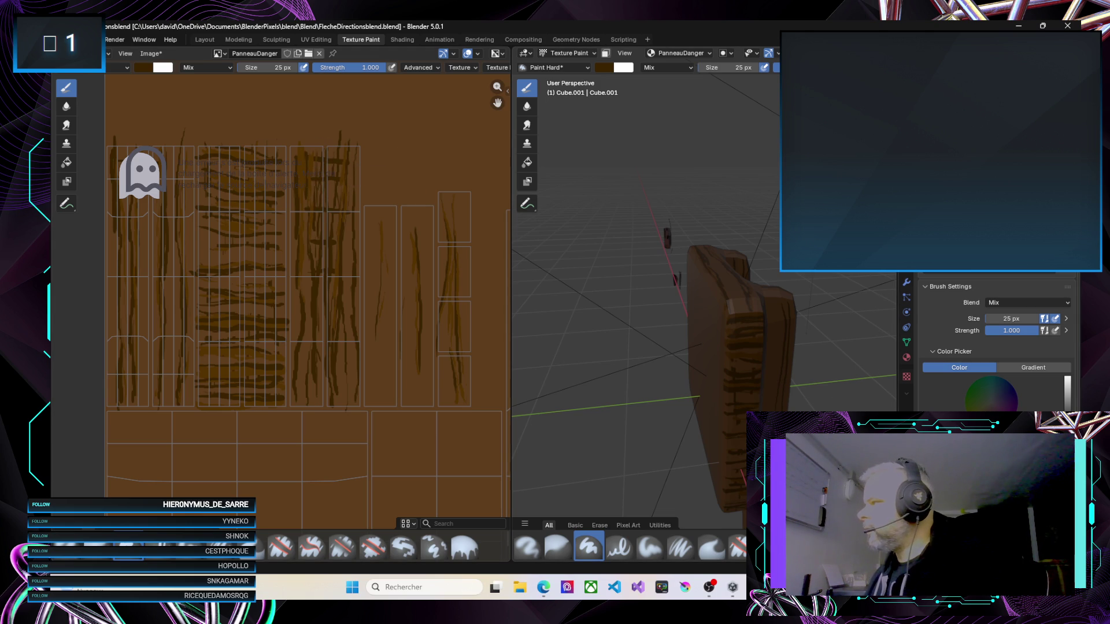
Paint dark grain streaks down the tall narrow plank strips right of the central block
drag(867, 110, 806, 130)
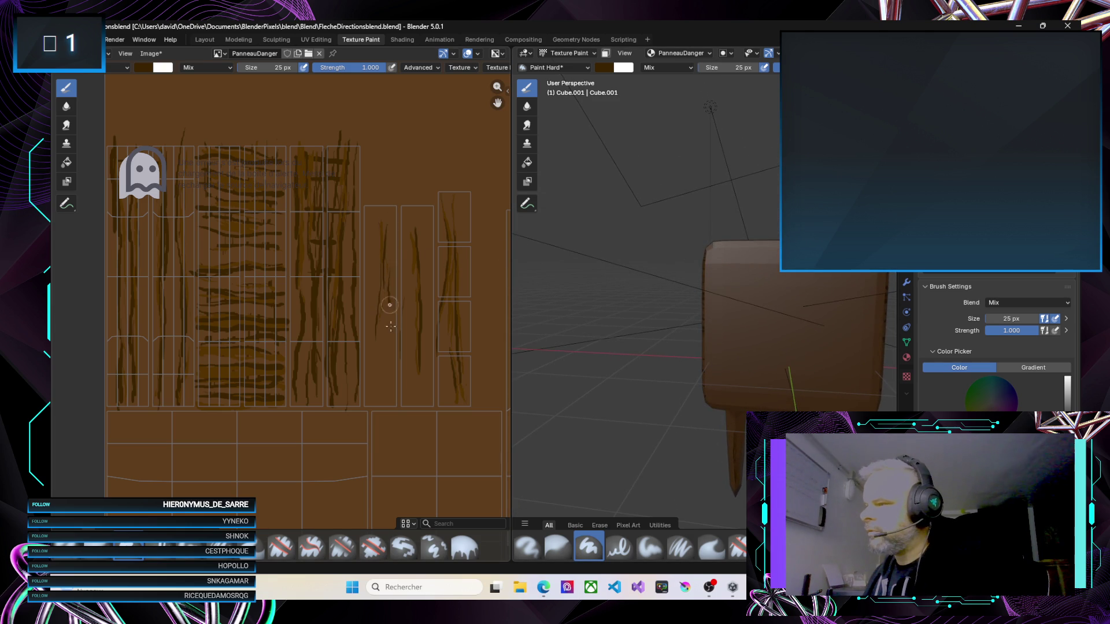
drag(367, 233, 369, 358)
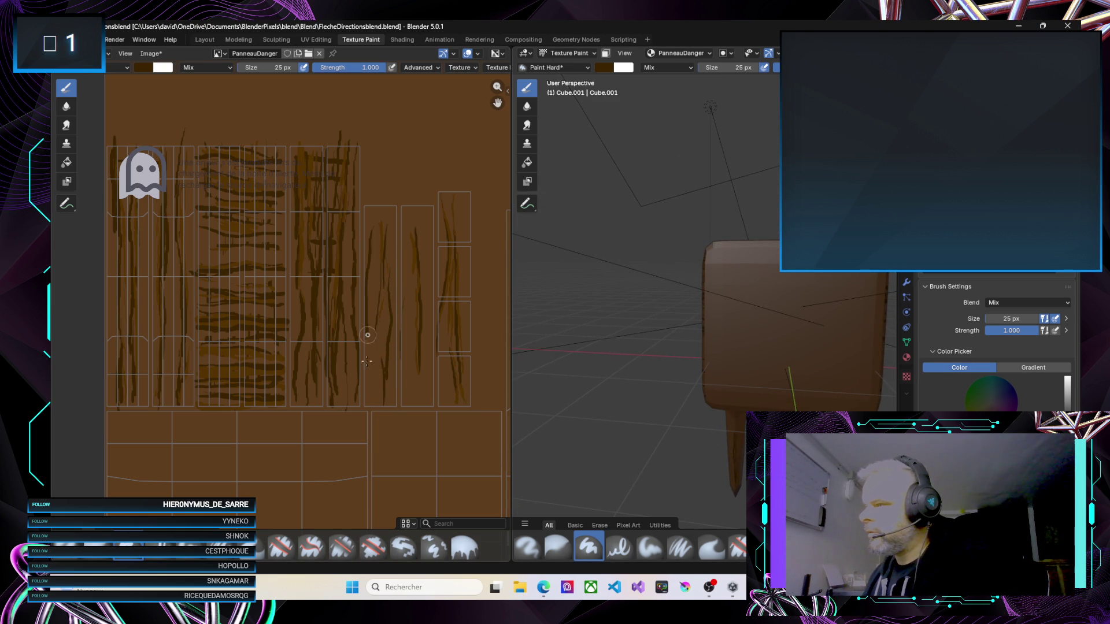
mouse_move(397, 213)
mouse_down()
mouse_move(394, 347)
mouse_move(405, 213)
mouse_move(411, 399)
mouse_move(427, 225)
mouse_move(422, 399)
mouse_move(426, 225)
mouse_move(429, 379)
mouse_up()
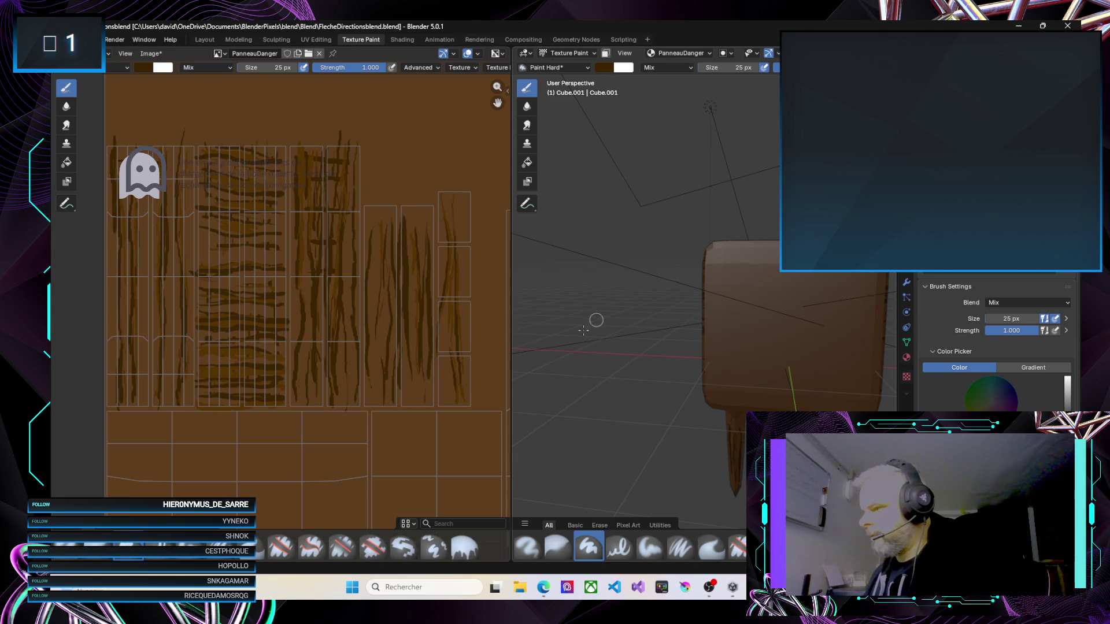
scroll(399, 377, down, 4)
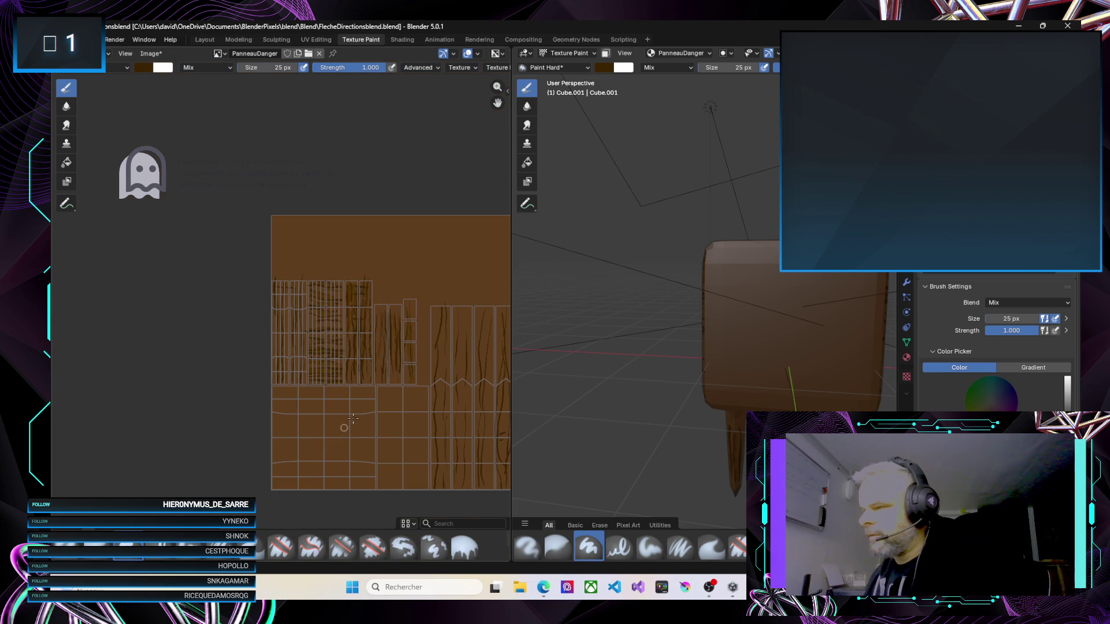
Paint dark vertical lines down the lower plank block's left edge, seams and right-hand strip
scroll(347, 457, up, 4)
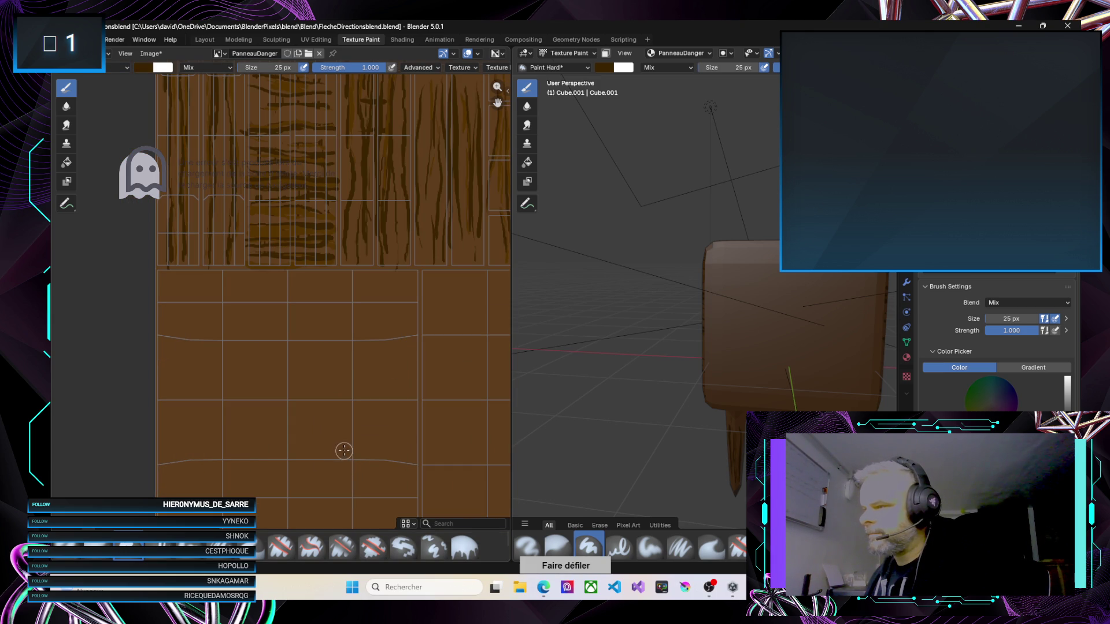
scroll(407, 373, down, 4)
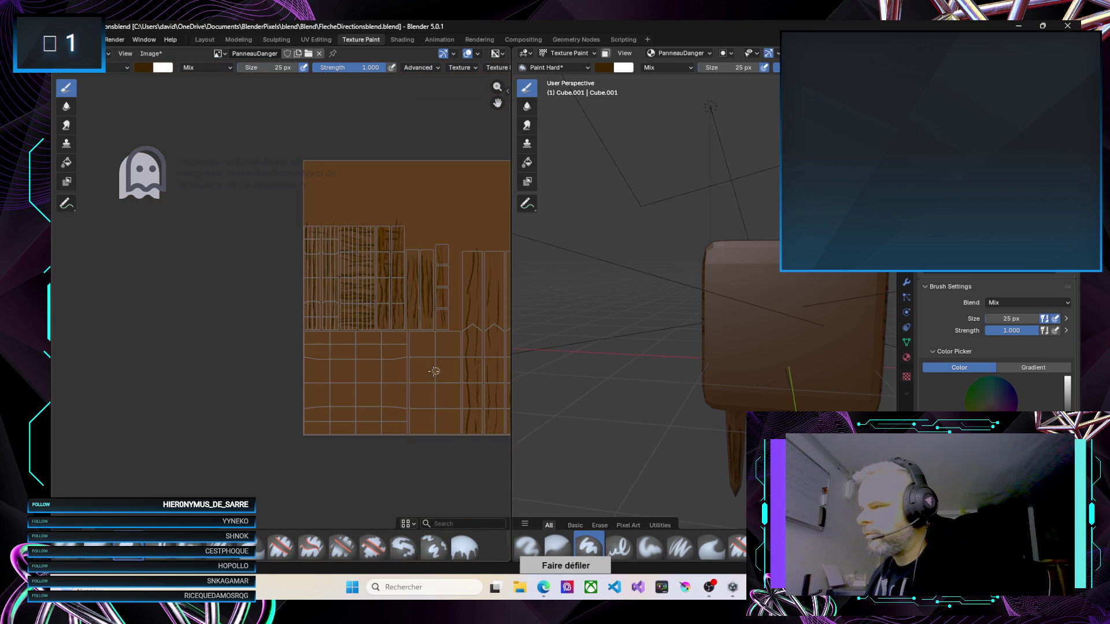
scroll(349, 375, up, 1)
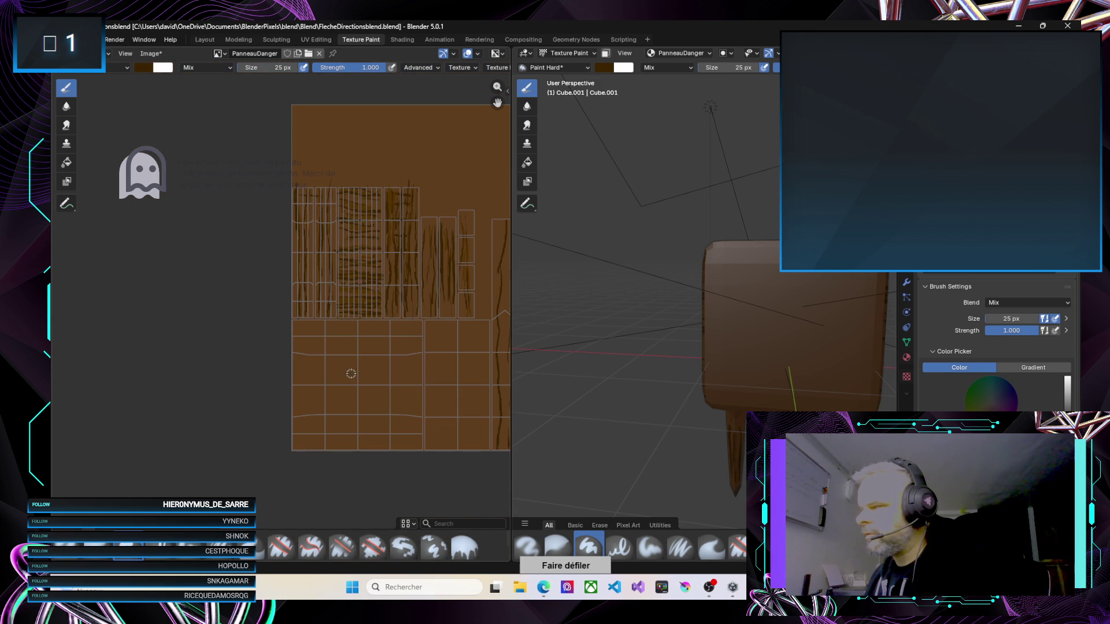
scroll(344, 367, up, 1)
drag(294, 366, 366, 373)
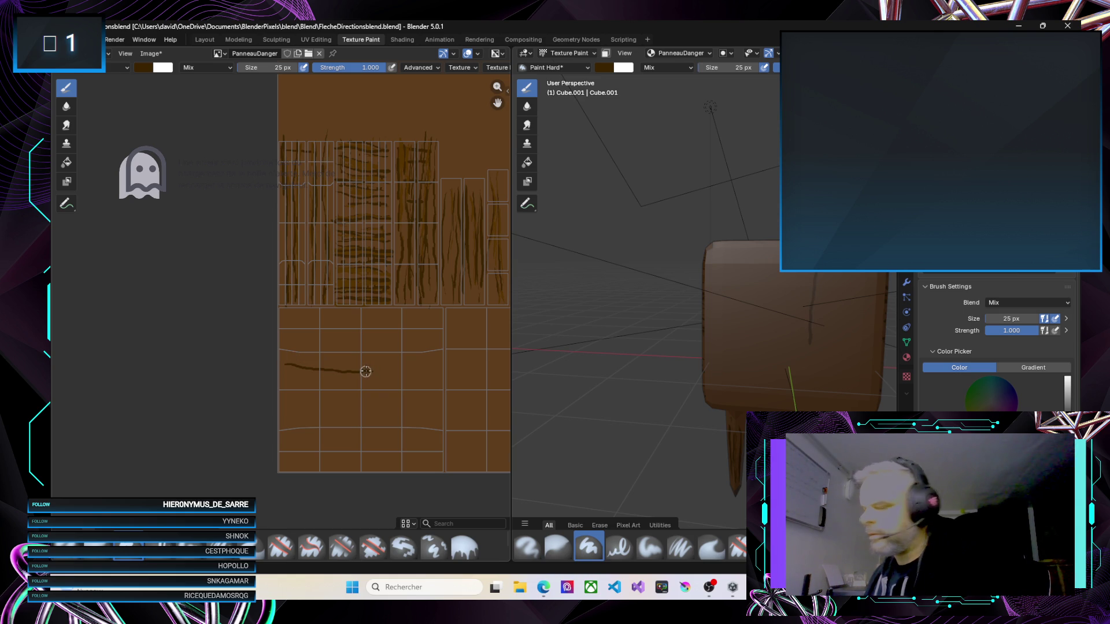
key(ctrl+z)
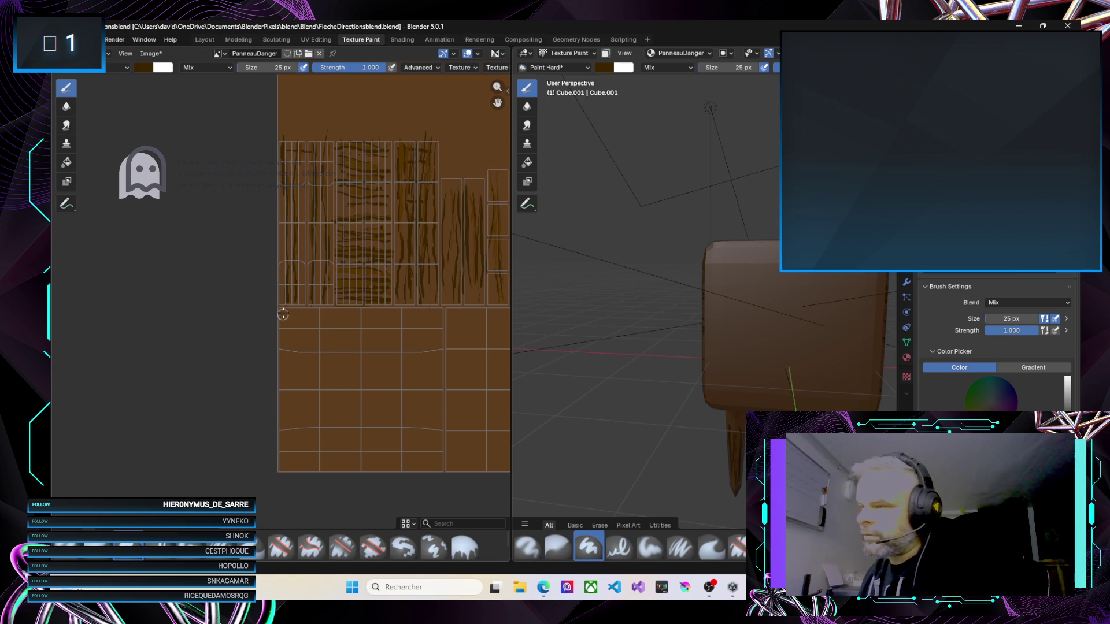
drag(287, 330, 279, 462)
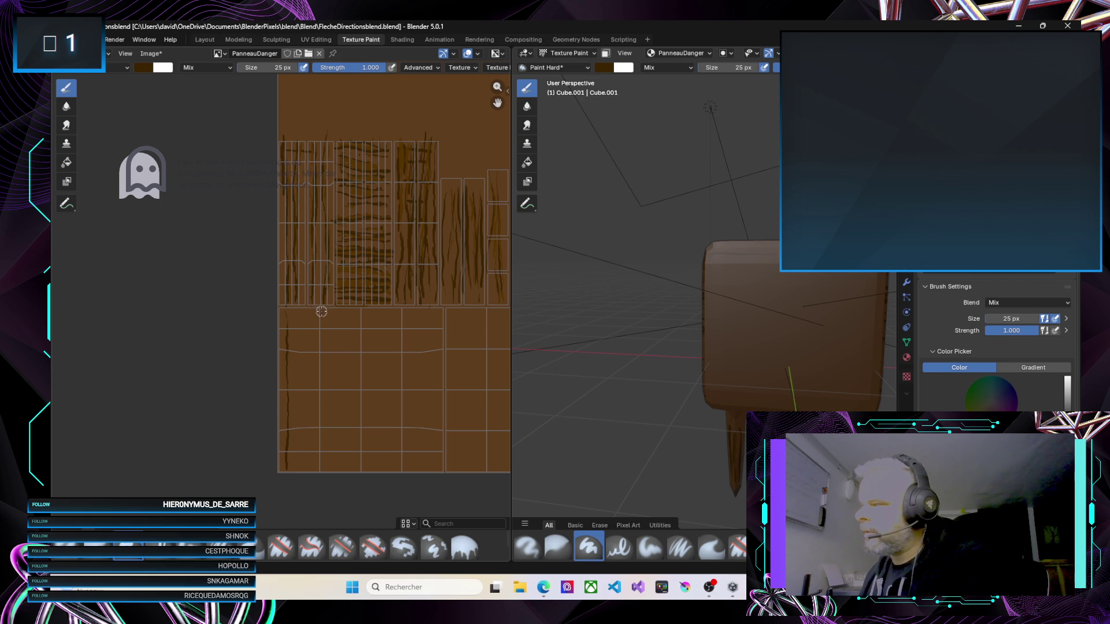
drag(304, 315, 307, 473)
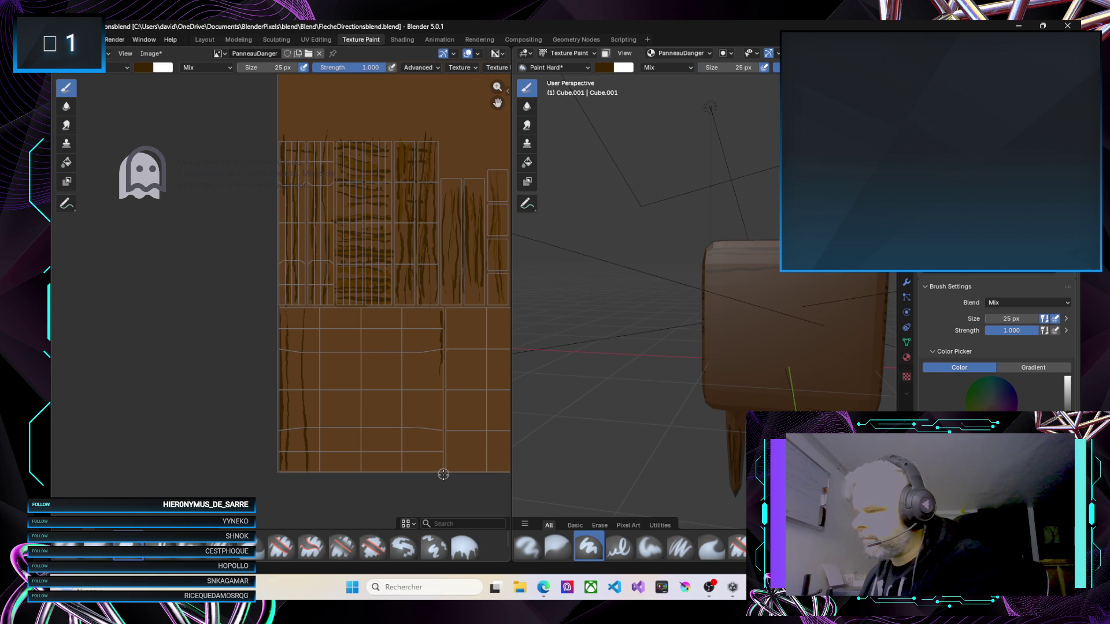
drag(443, 432, 446, 388)
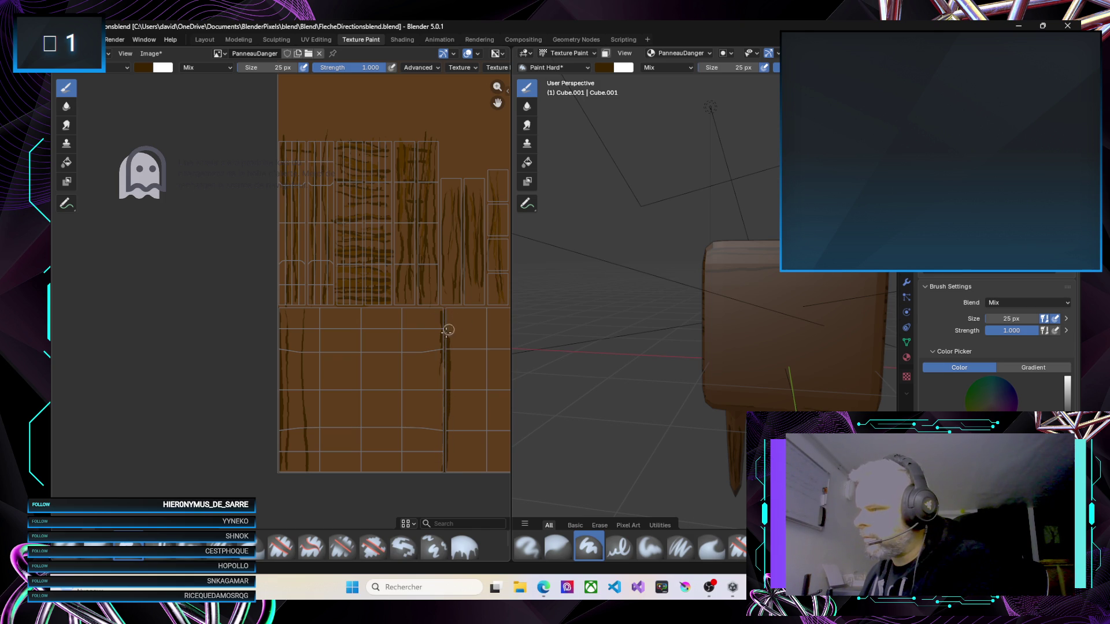
drag(444, 327, 445, 483)
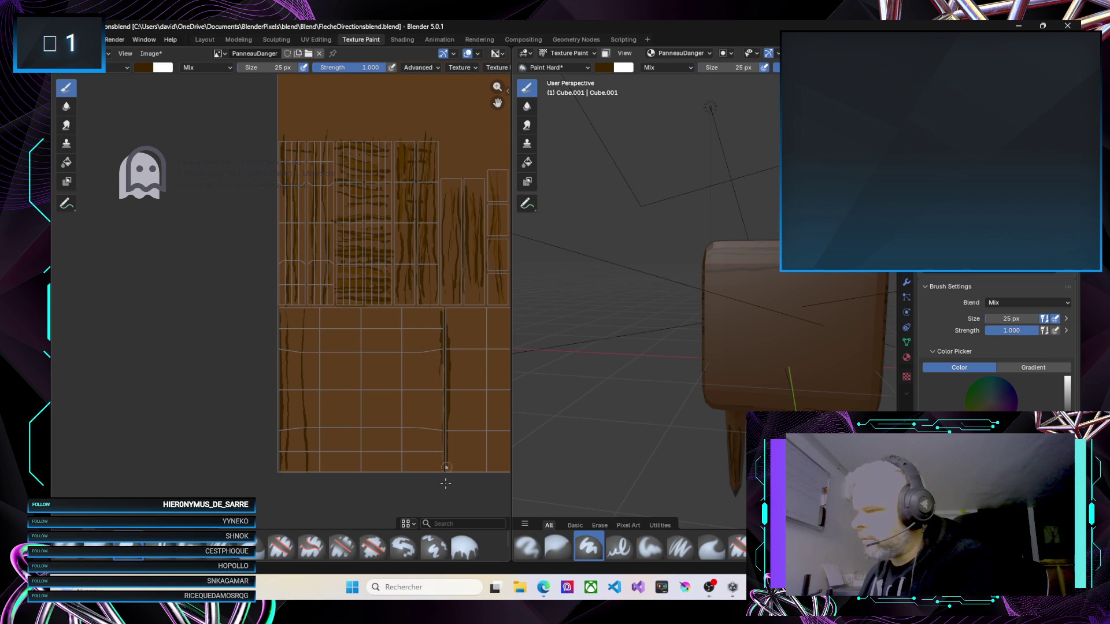
scroll(468, 379, down, 3)
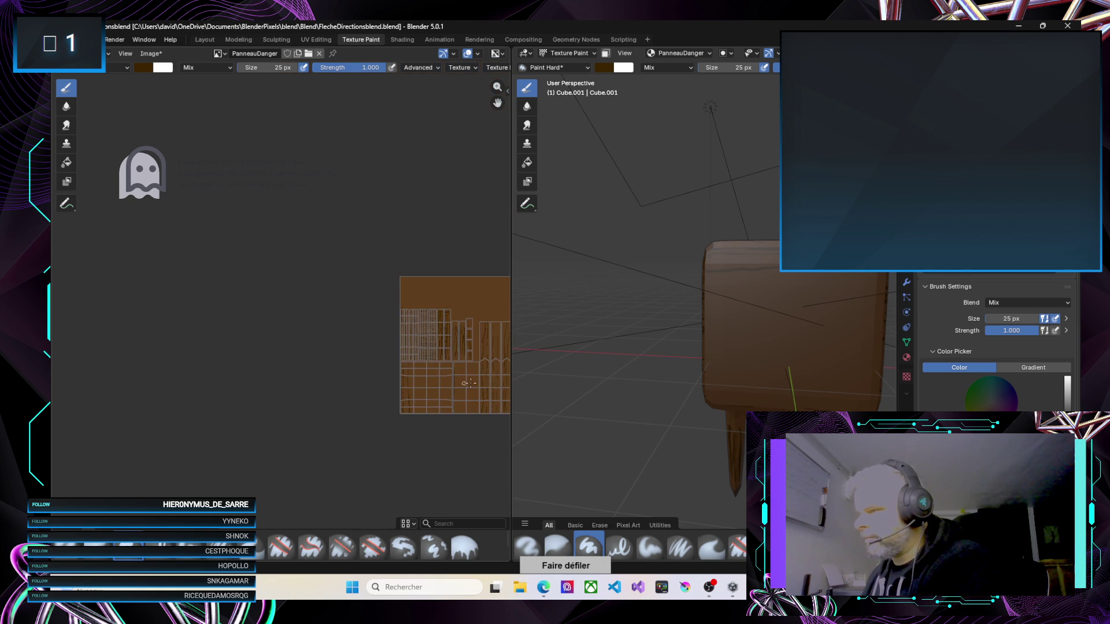
Run a dark horizontal stroke along the lower plank block's edge and orbit the sign to check it
scroll(469, 382, up, 4)
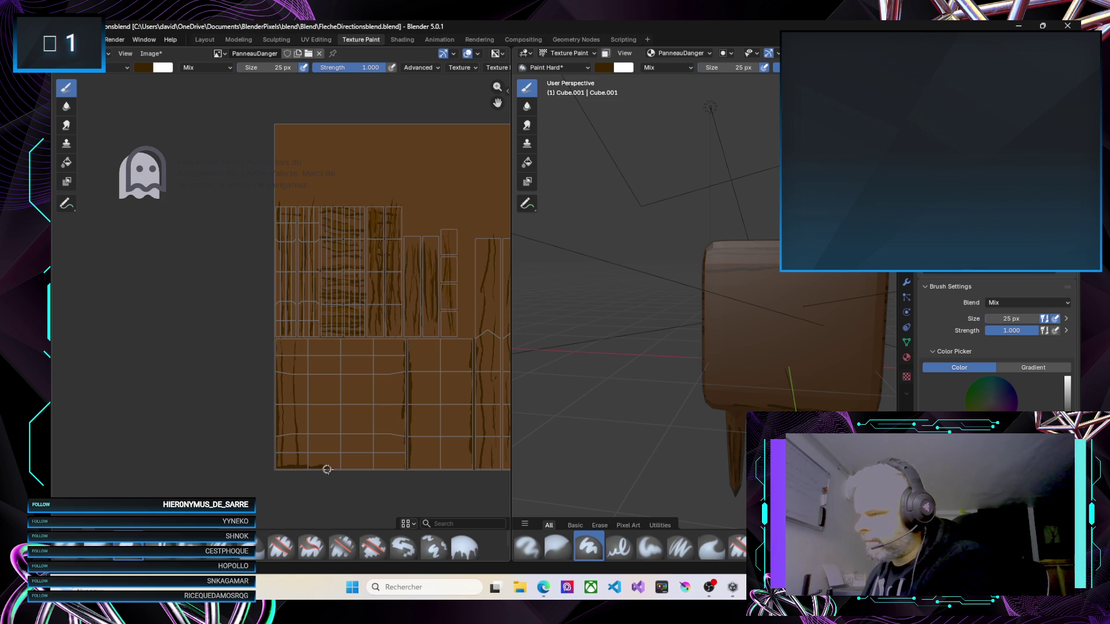
drag(391, 469, 342, 466)
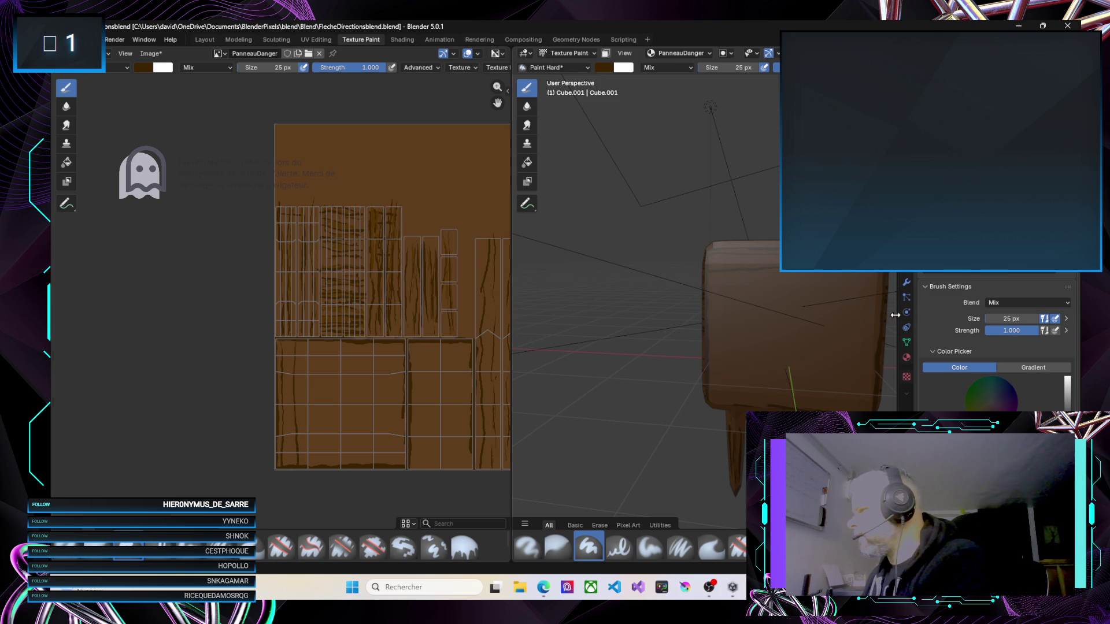
mouse_move(838, 260)
mouse_down()
mouse_move(762, 109)
mouse_move(650, 119)
mouse_move(741, 123)
mouse_move(771, 107)
mouse_up()
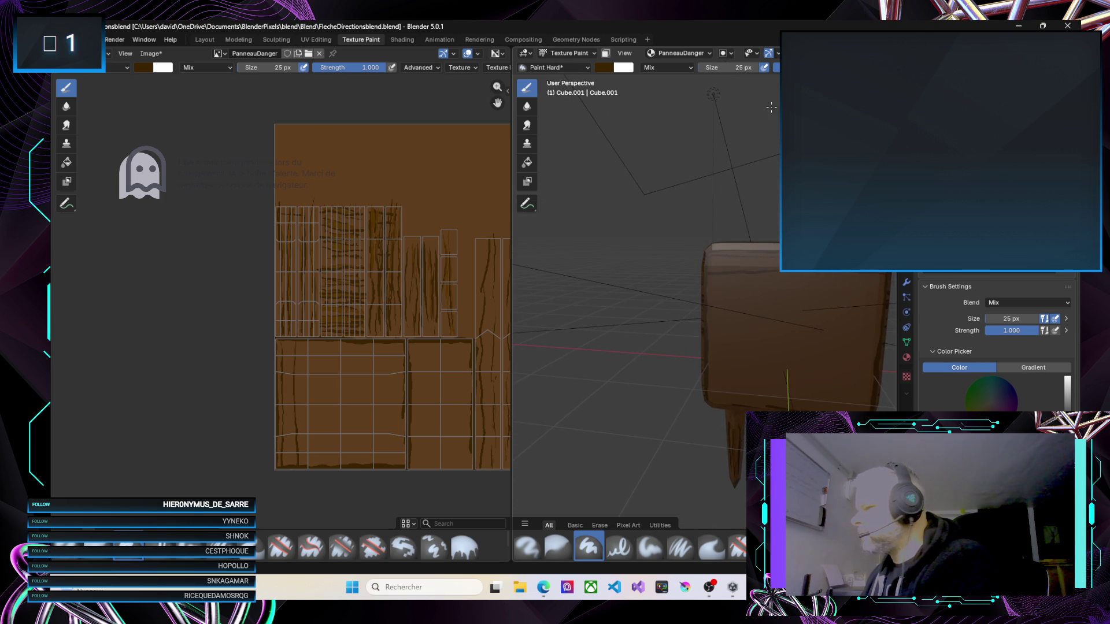
Paint dark vertical seam lines between each plank of the lower block to sharpen the divisions
mouse_move(307, 365)
mouse_down()
mouse_move(313, 448)
mouse_move(310, 438)
mouse_up()
drag(329, 348, 326, 460)
drag(350, 347, 347, 471)
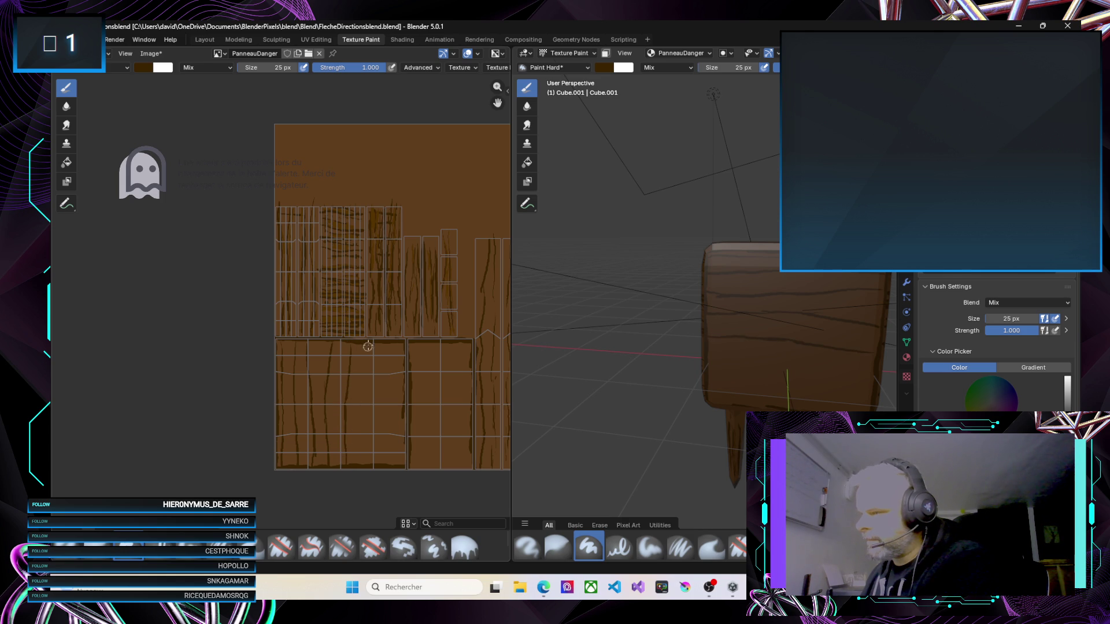
click(370, 464)
drag(389, 337, 387, 445)
drag(400, 370, 397, 451)
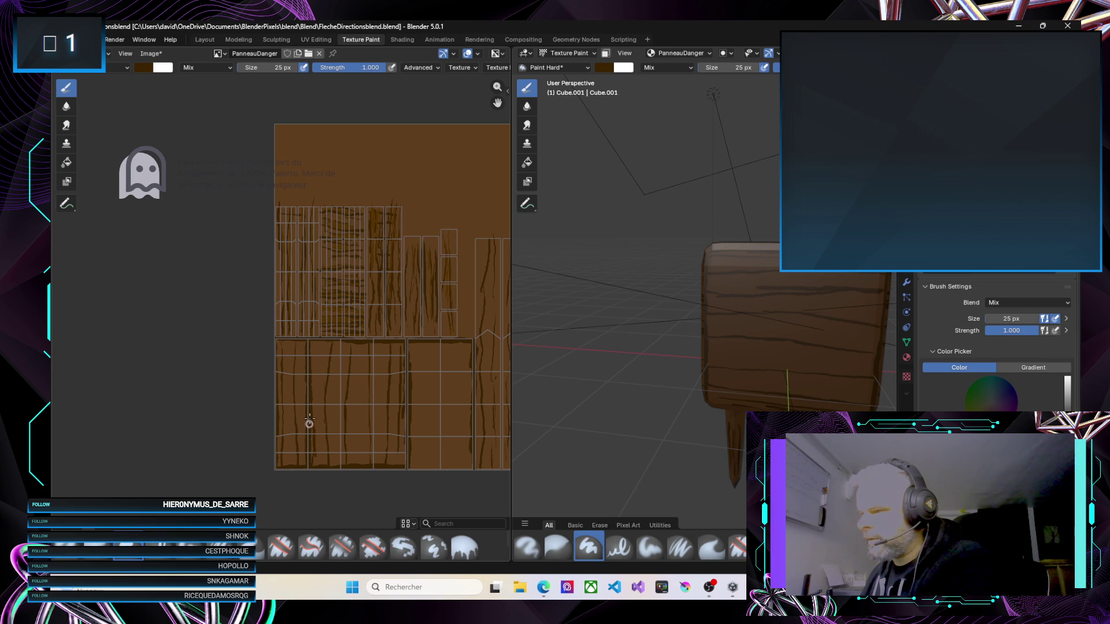
drag(308, 362, 307, 350)
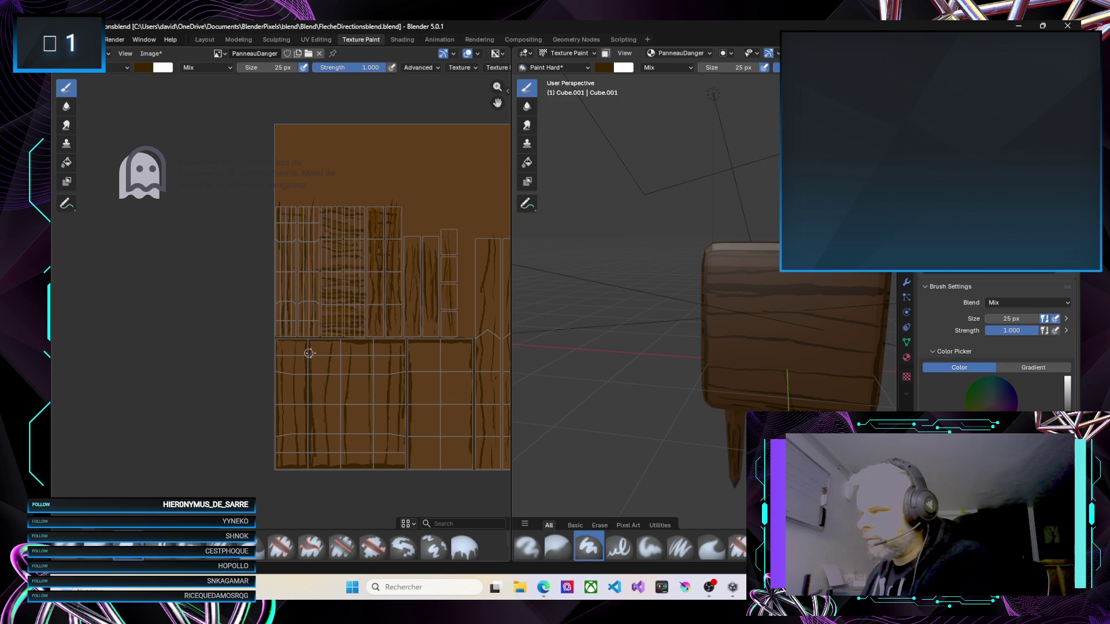
drag(341, 362, 336, 451)
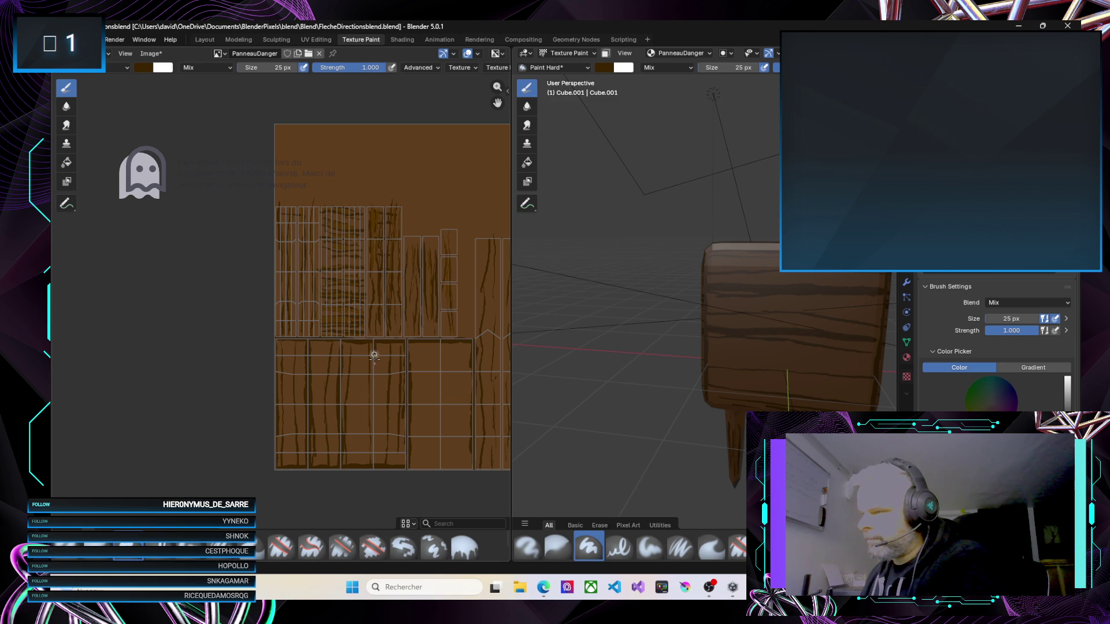
drag(372, 459, 373, 470)
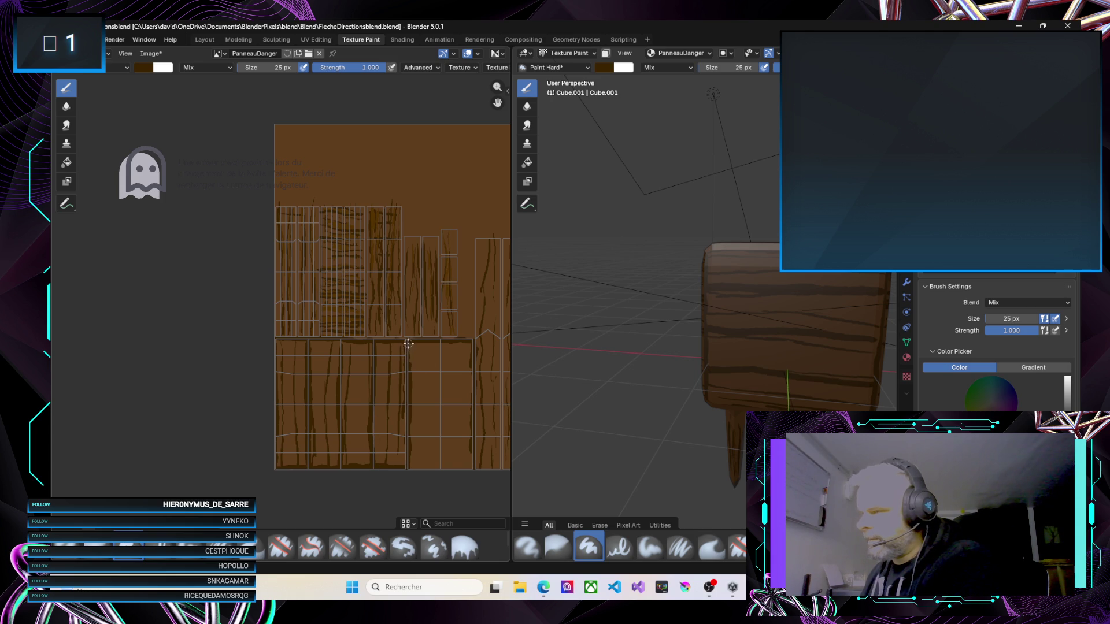
drag(407, 410, 399, 462)
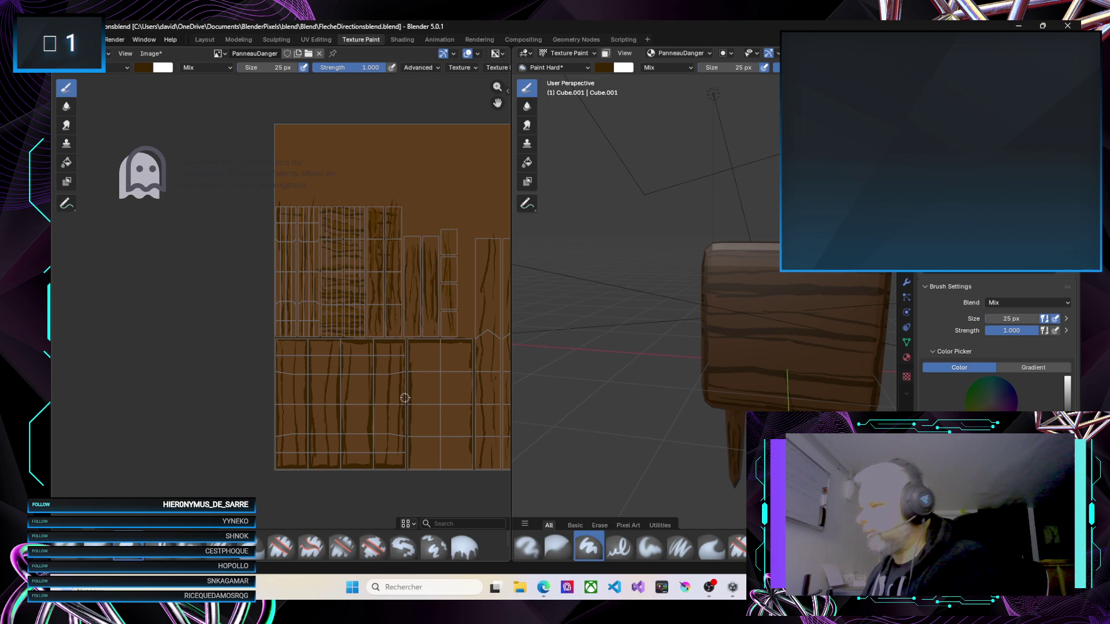
click(146, 69)
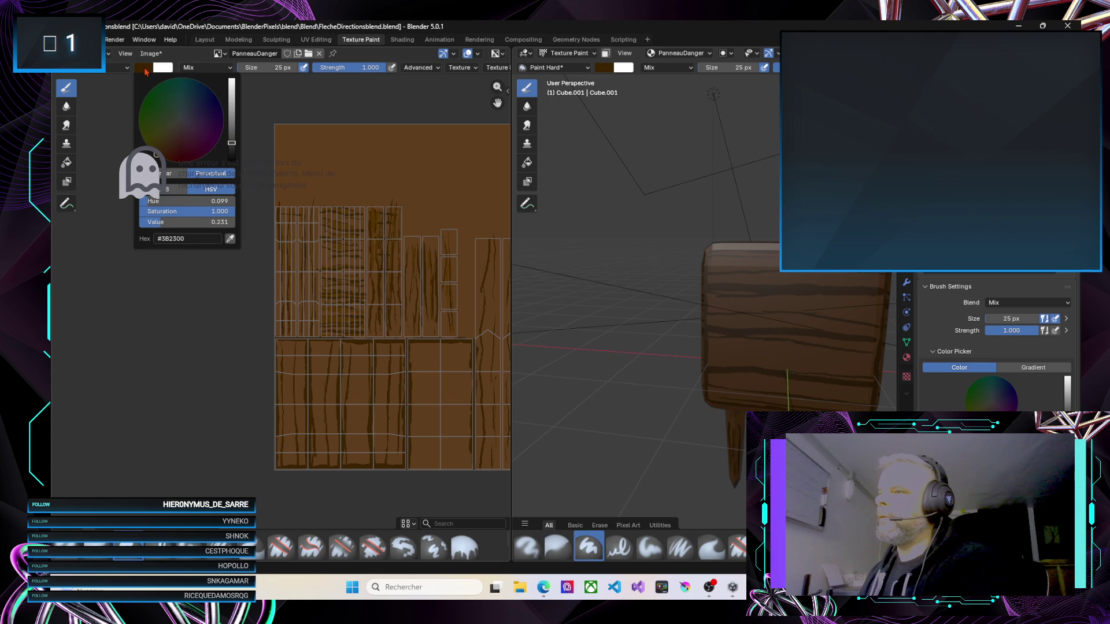
Switch the paint to orange-brown #965900 and streak thin orange highlights down two lower planks
drag(233, 119, 232, 116)
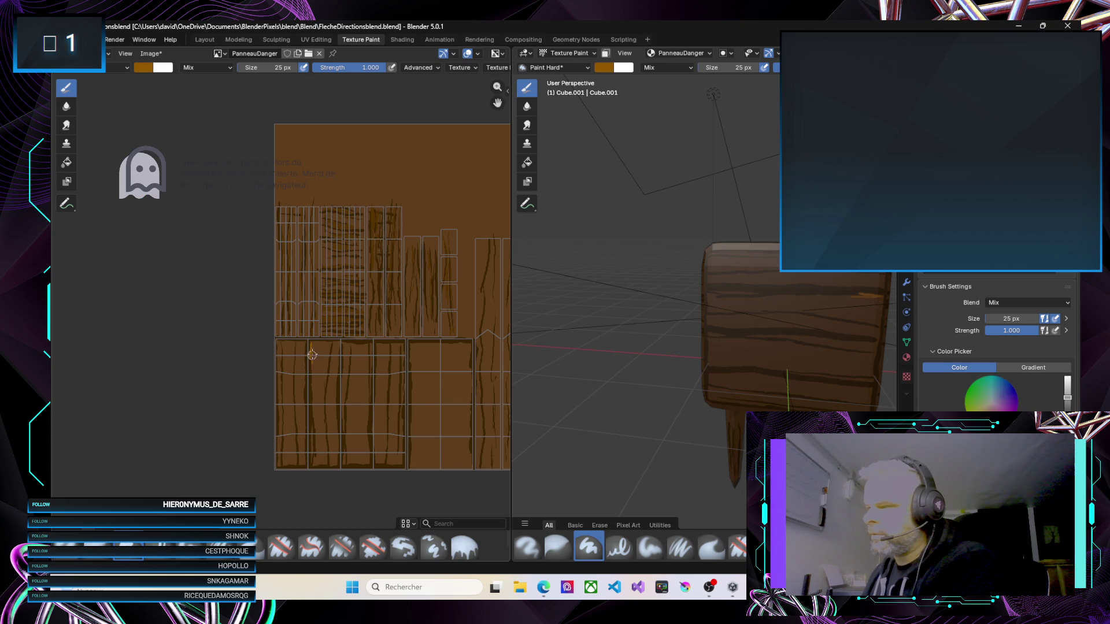
drag(314, 389, 315, 460)
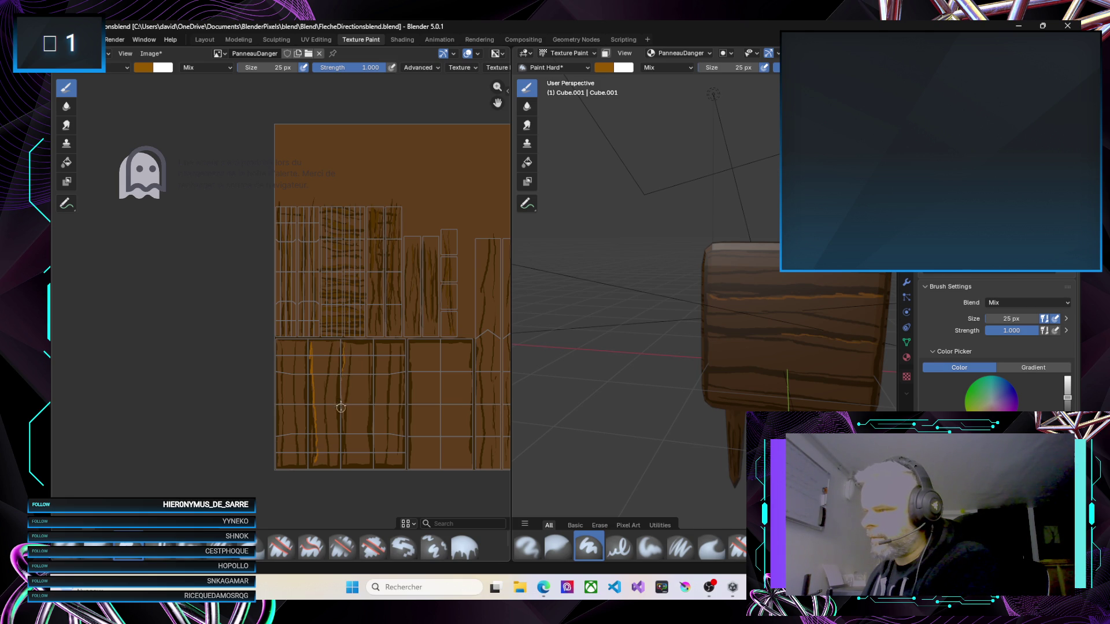
scroll(340, 407, up, 2)
drag(340, 398, 345, 475)
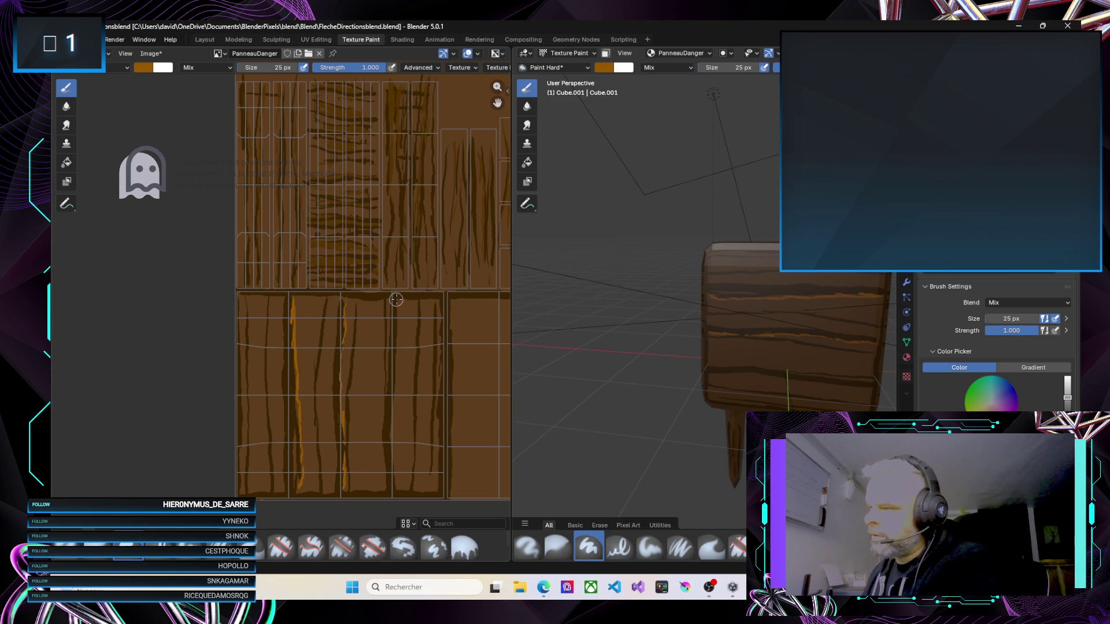
Add thin orange highlight streaks to more lower planks, including the leftmost one
mouse_move(398, 309)
mouse_down()
mouse_move(389, 453)
mouse_move(383, 436)
mouse_move(393, 483)
mouse_up()
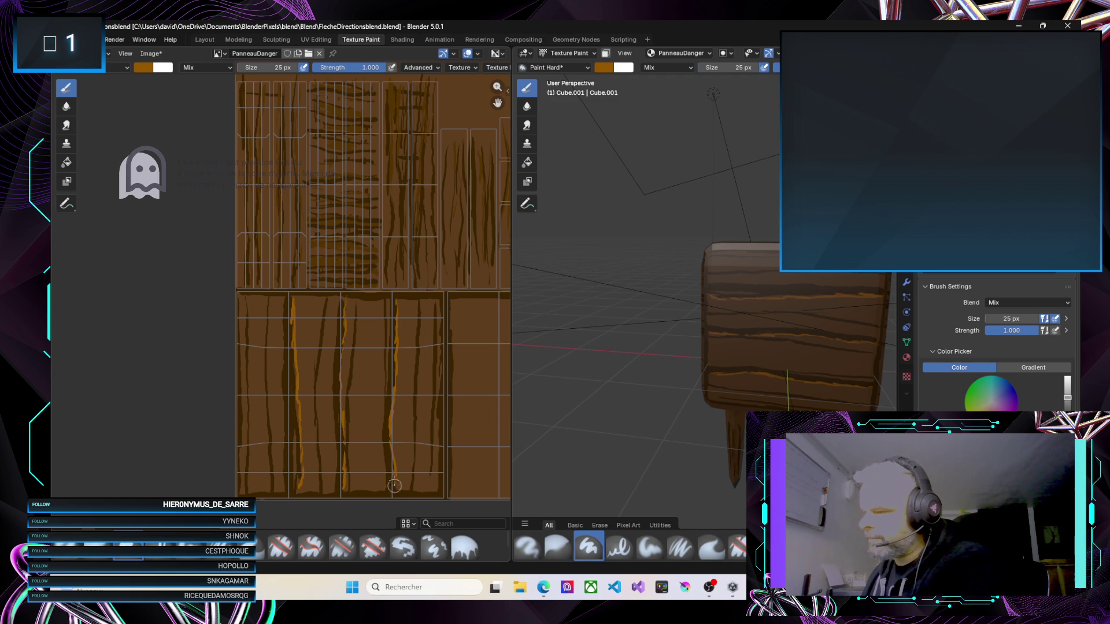
drag(394, 474, 396, 486)
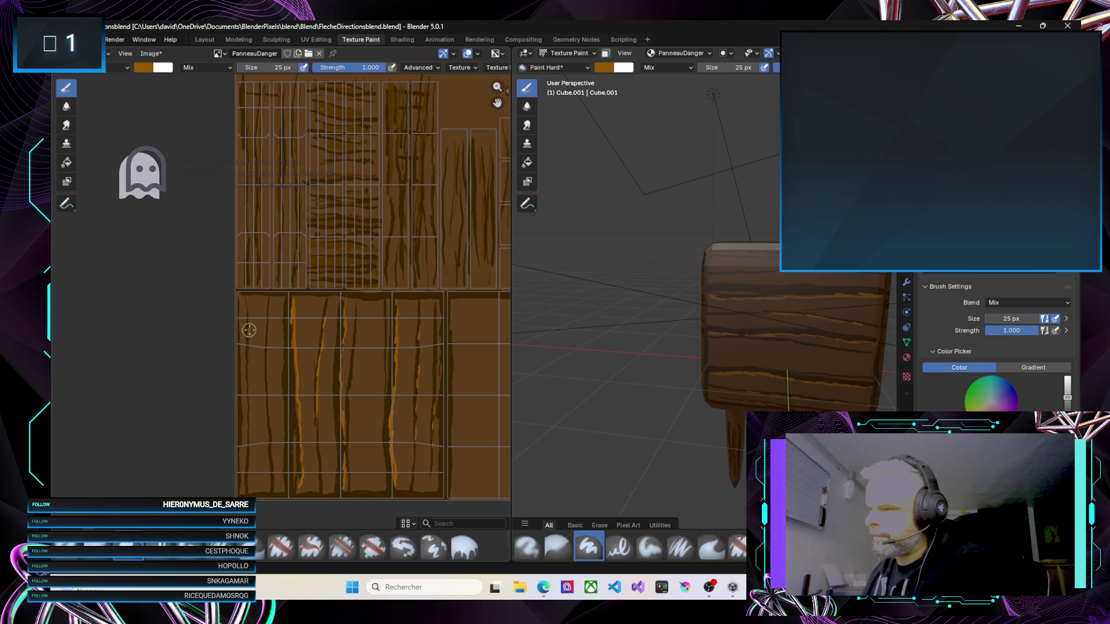
drag(265, 346, 269, 393)
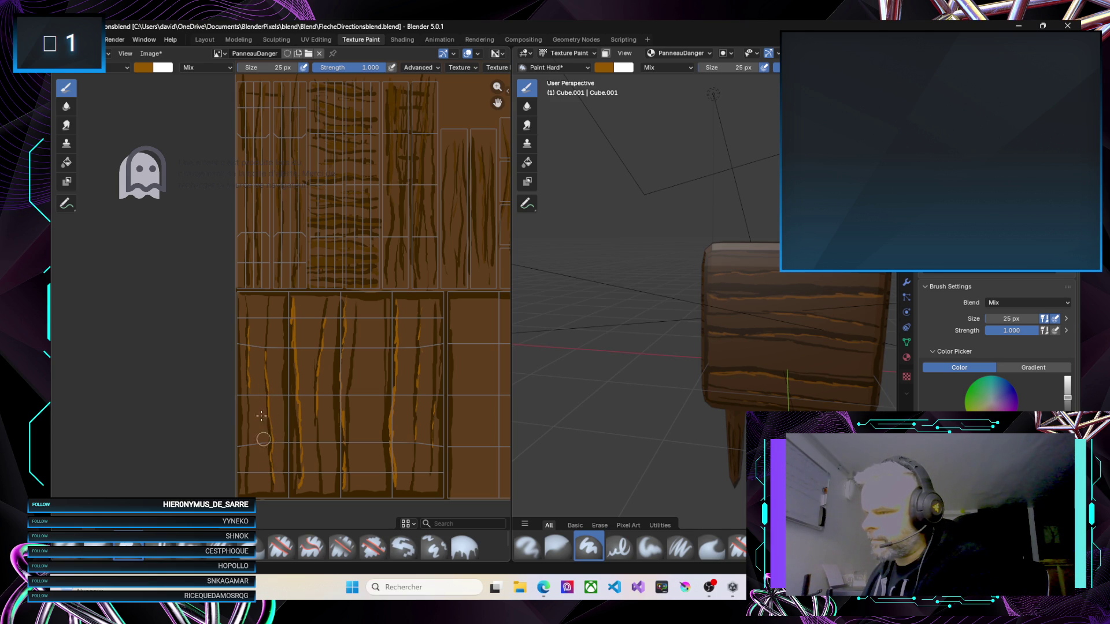
Add a short orange highlight stroke to the plank texture and orbit to view the sign's other side
drag(286, 300, 283, 312)
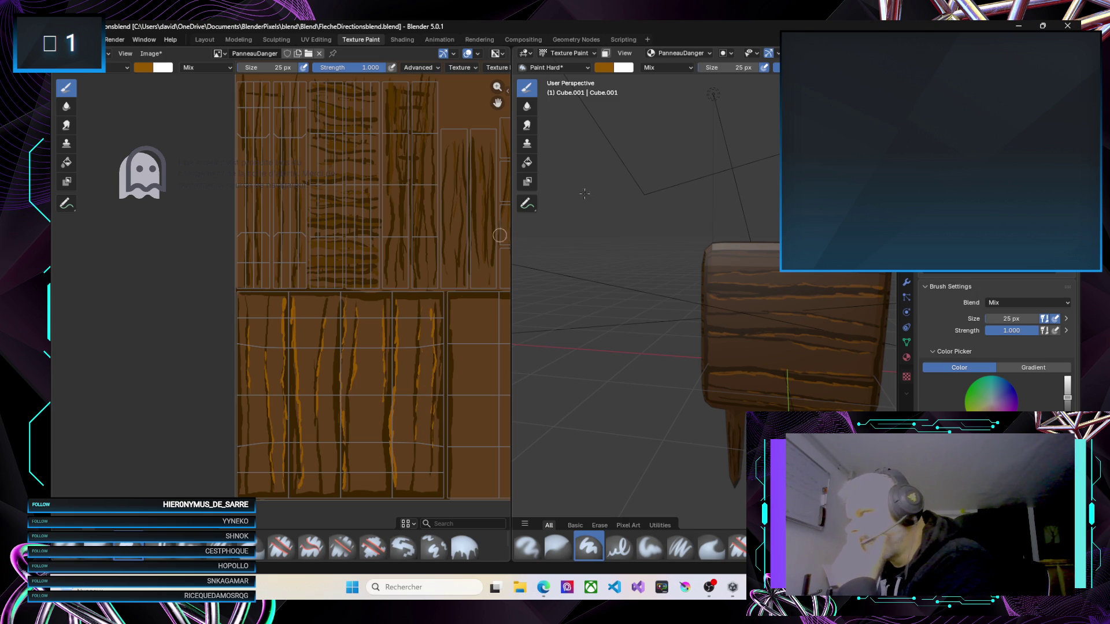
mouse_move(706, 121)
mouse_down()
mouse_move(751, 124)
mouse_move(653, 124)
mouse_up()
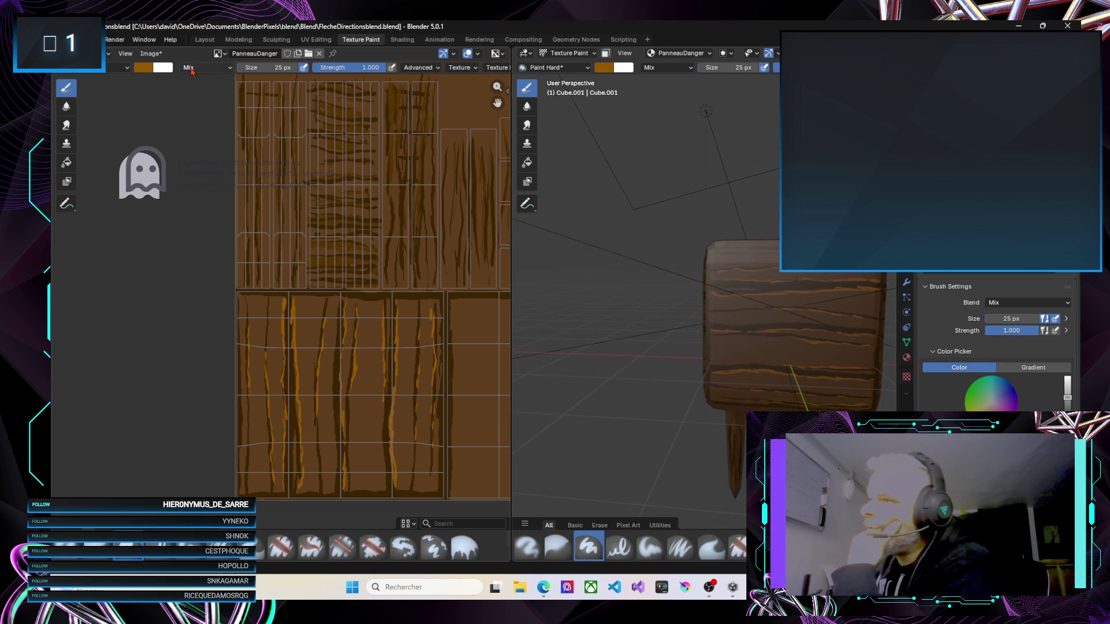
Set the paint colour to black and save the painted texture image
click(145, 69)
drag(232, 118, 232, 165)
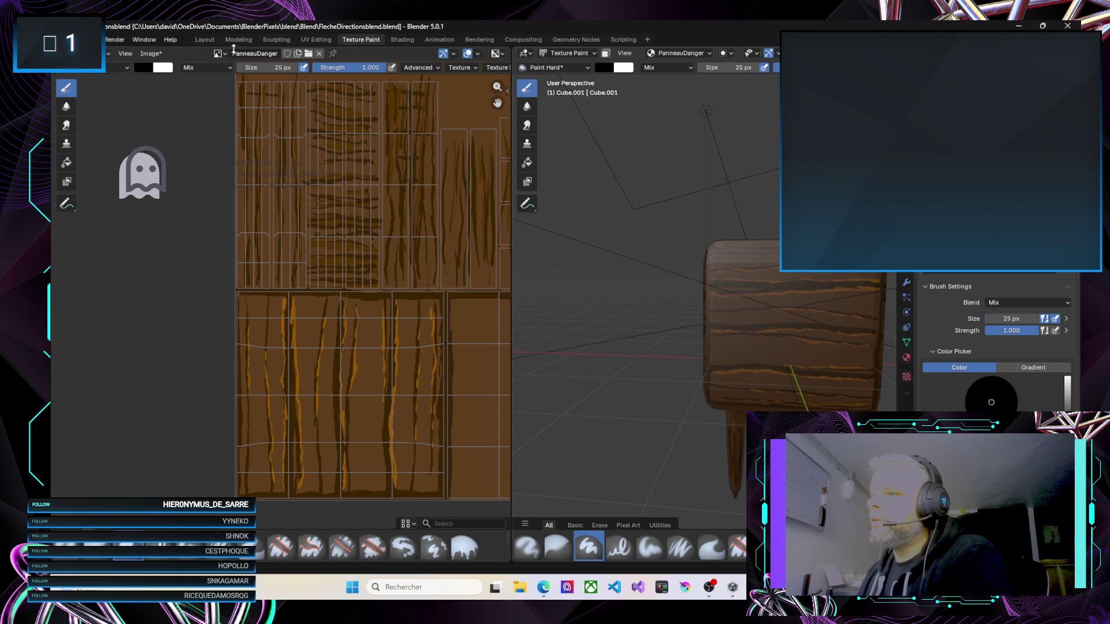
click(160, 53)
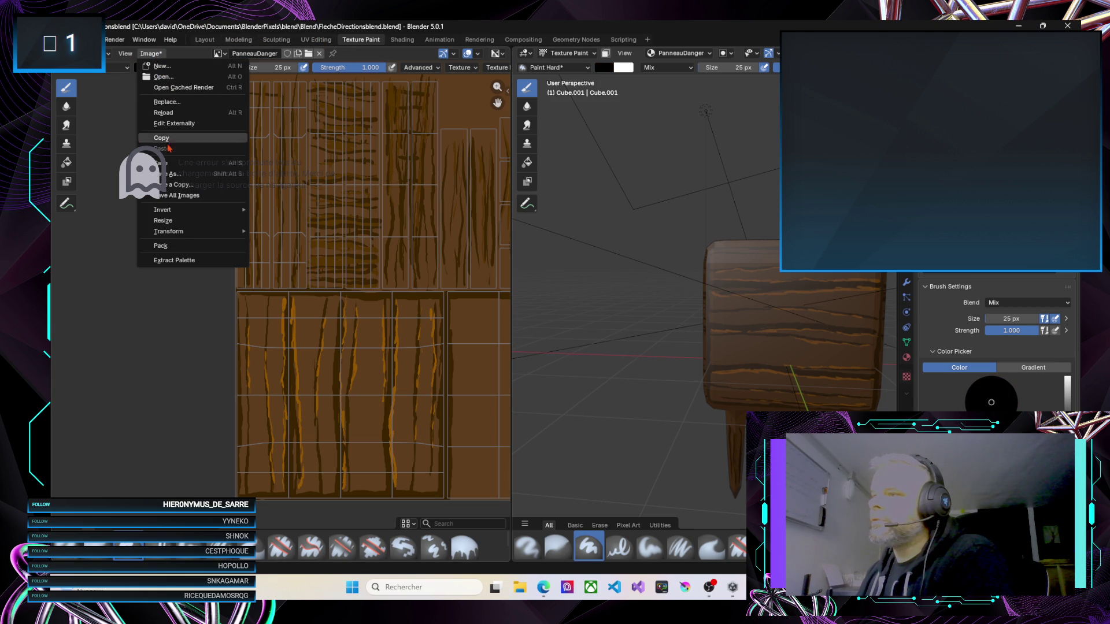
key(Escape)
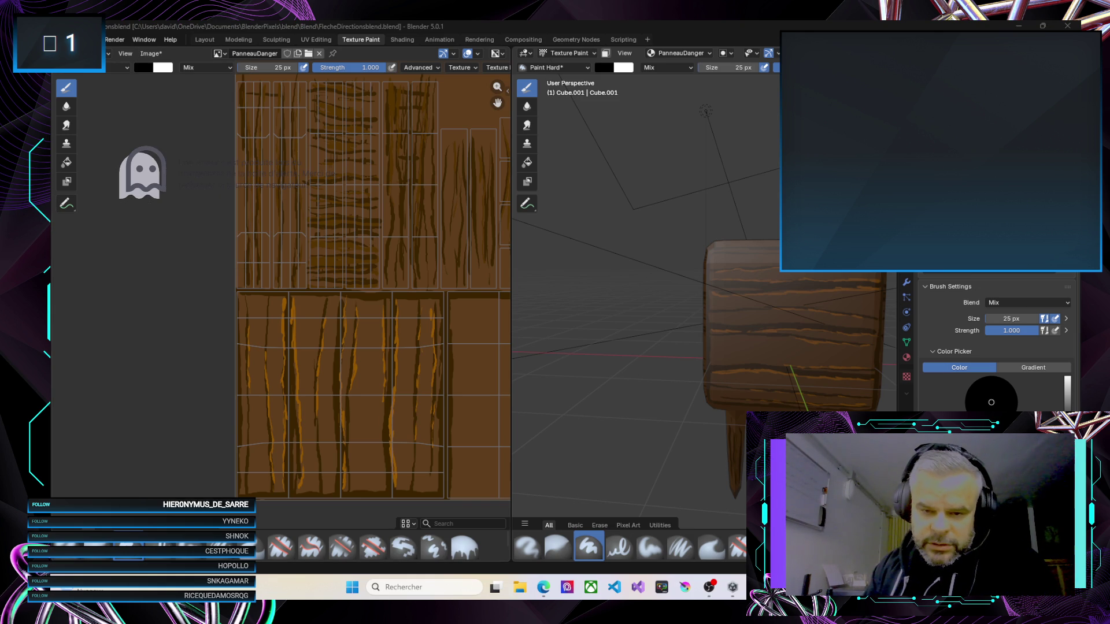
key(Return)
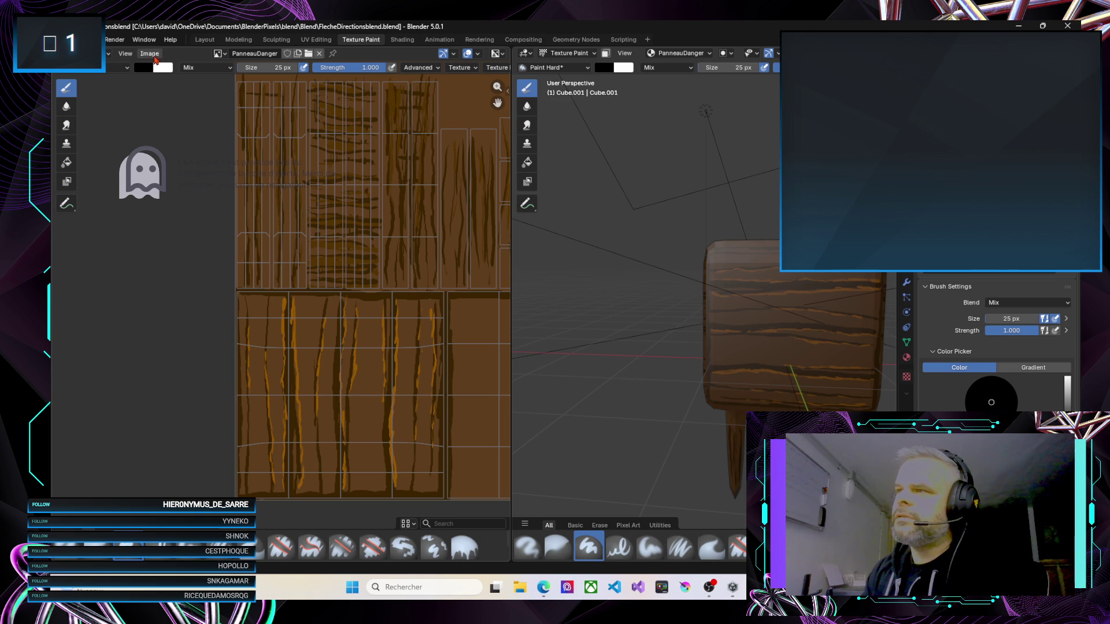
Replace the PanneauDanger texture with the plain wood-plank image from disk
click(150, 53)
click(174, 173)
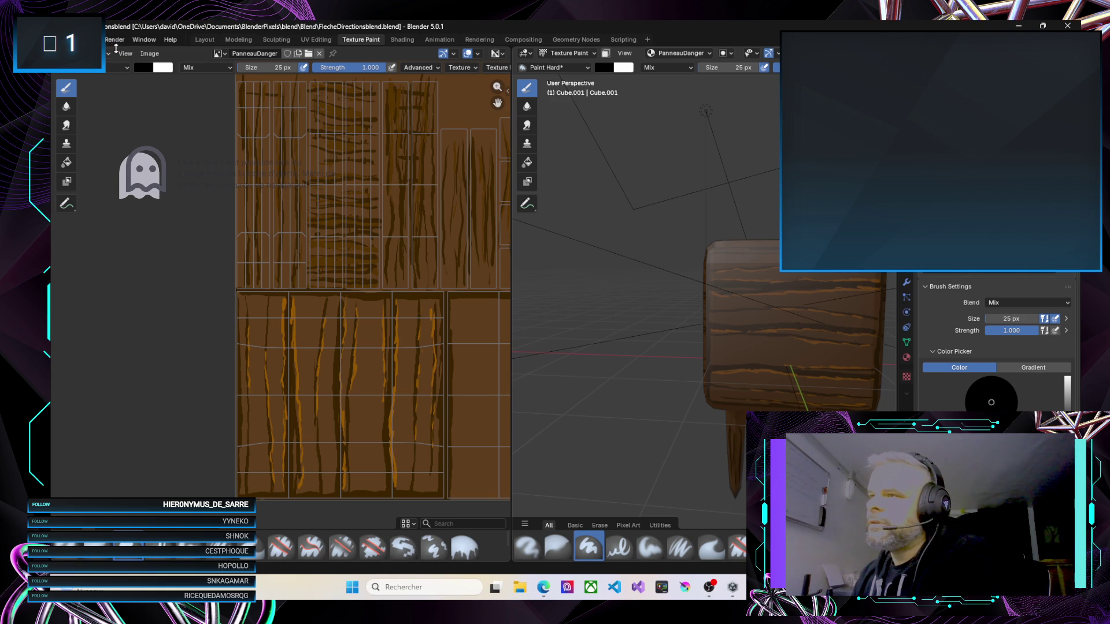
click(144, 54)
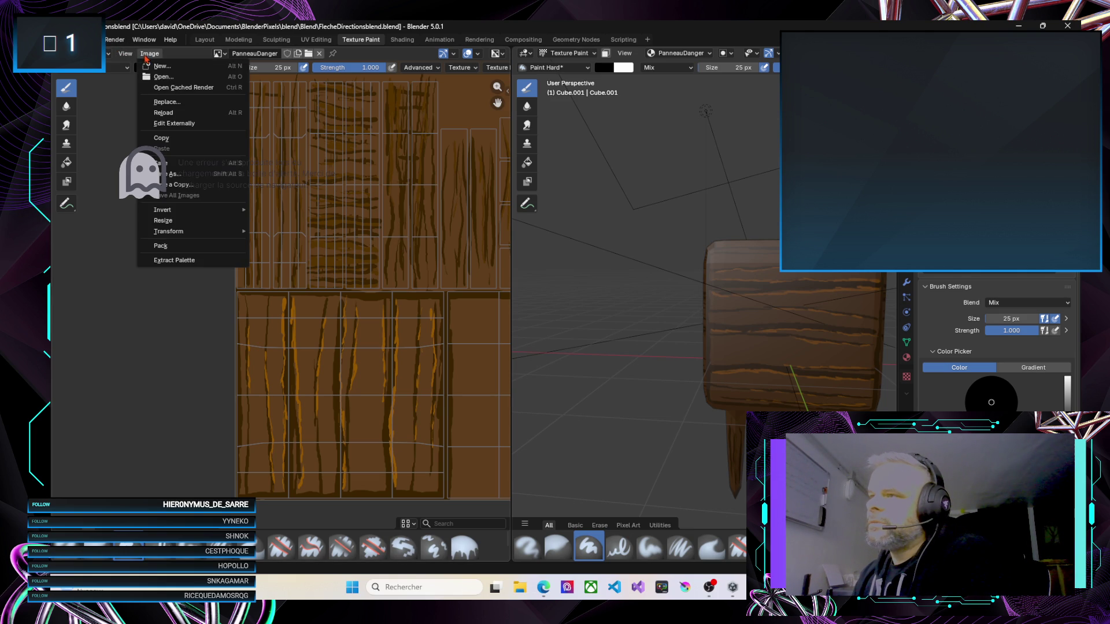
click(170, 103)
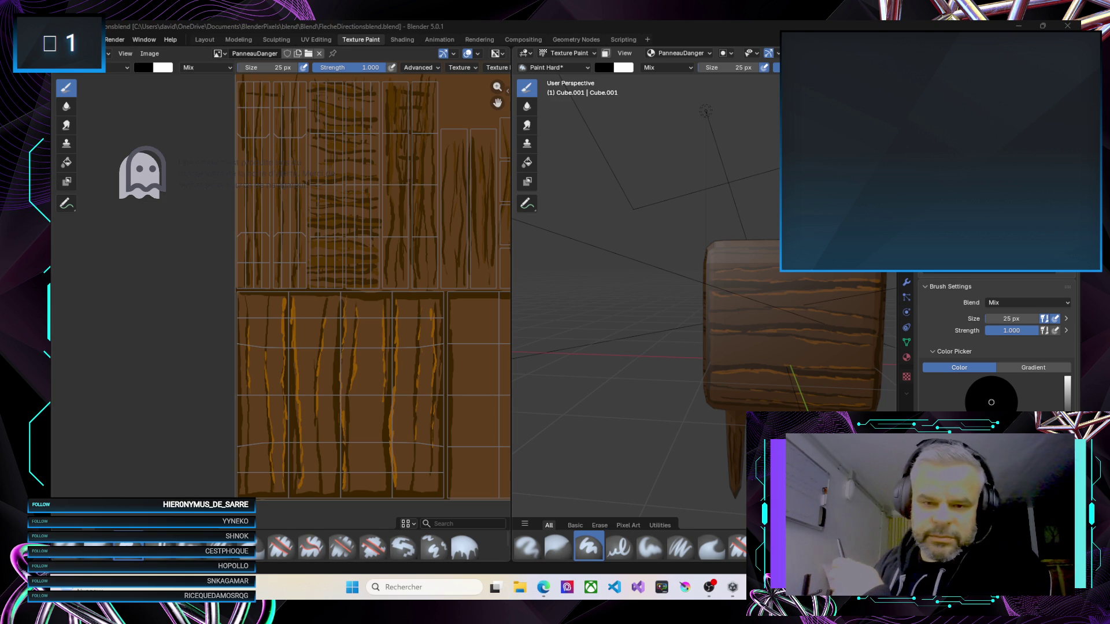
key(Escape)
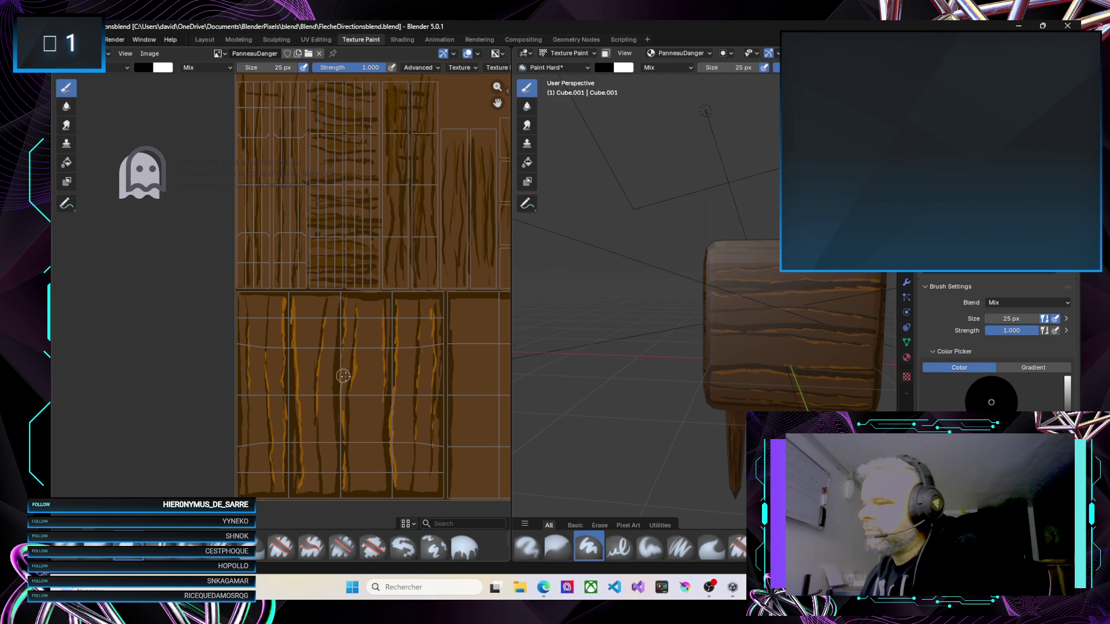
Paint a black circle on the texture, then undo it
scroll(356, 363, up, 2)
scroll(356, 363, down, 2)
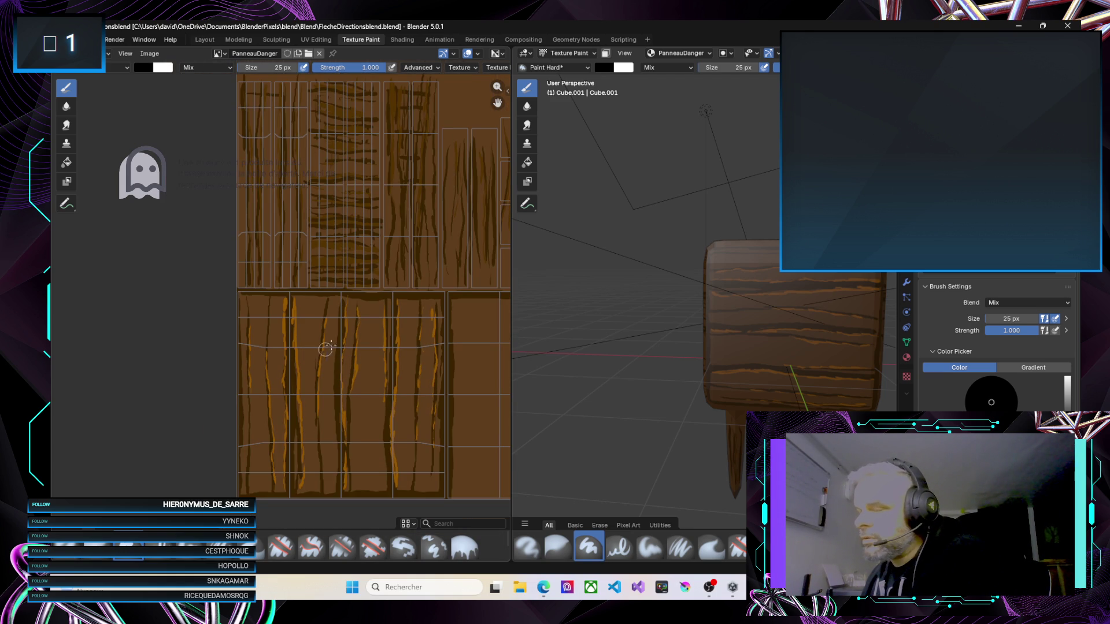
mouse_move(355, 330)
mouse_down()
mouse_move(327, 327)
mouse_move(309, 348)
mouse_move(332, 391)
mouse_move(371, 374)
mouse_move(370, 334)
mouse_move(345, 324)
mouse_move(313, 359)
mouse_move(345, 395)
mouse_up()
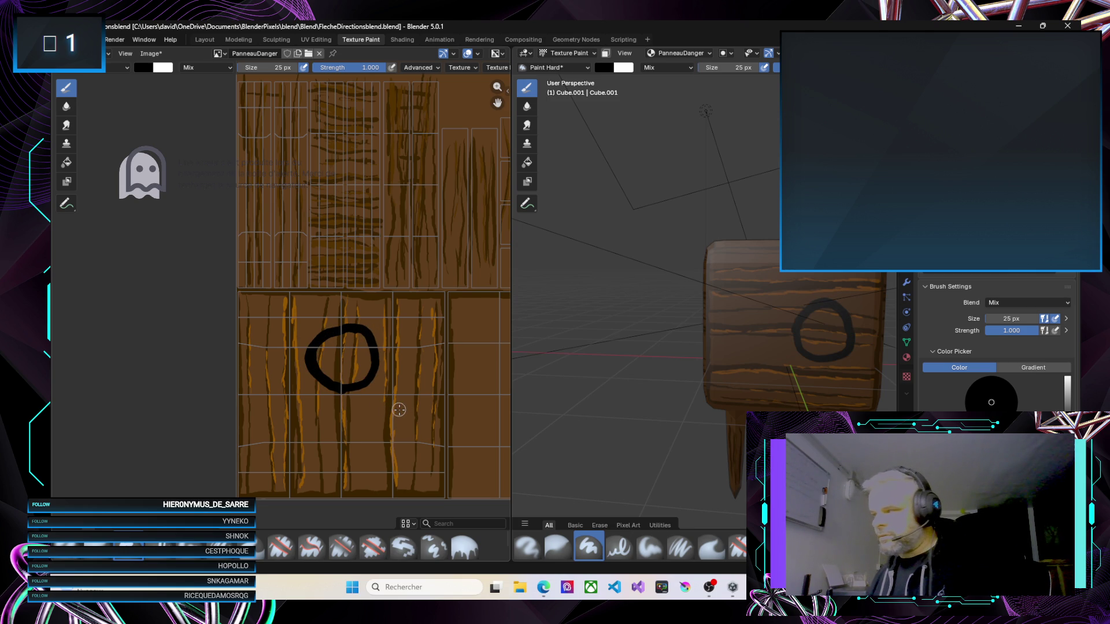
key(ctrl+z)
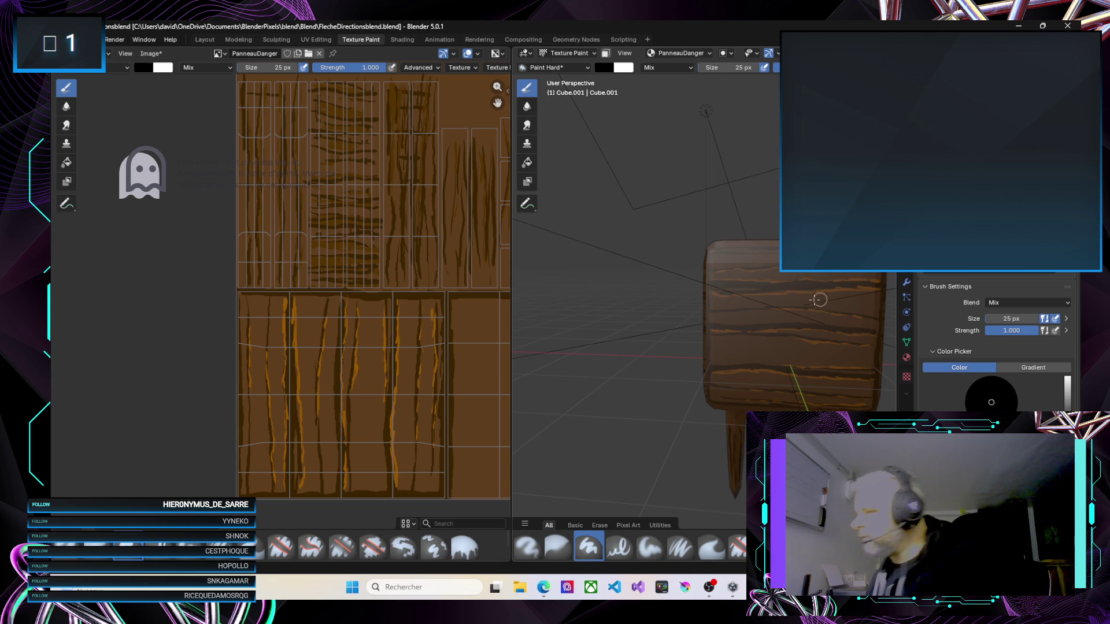
Paint the black skull circle and a diagonal crossbone stroke on the sign's front face
mouse_move(763, 281)
mouse_down()
mouse_move(764, 327)
mouse_move(824, 320)
mouse_move(824, 292)
mouse_move(792, 276)
mouse_up()
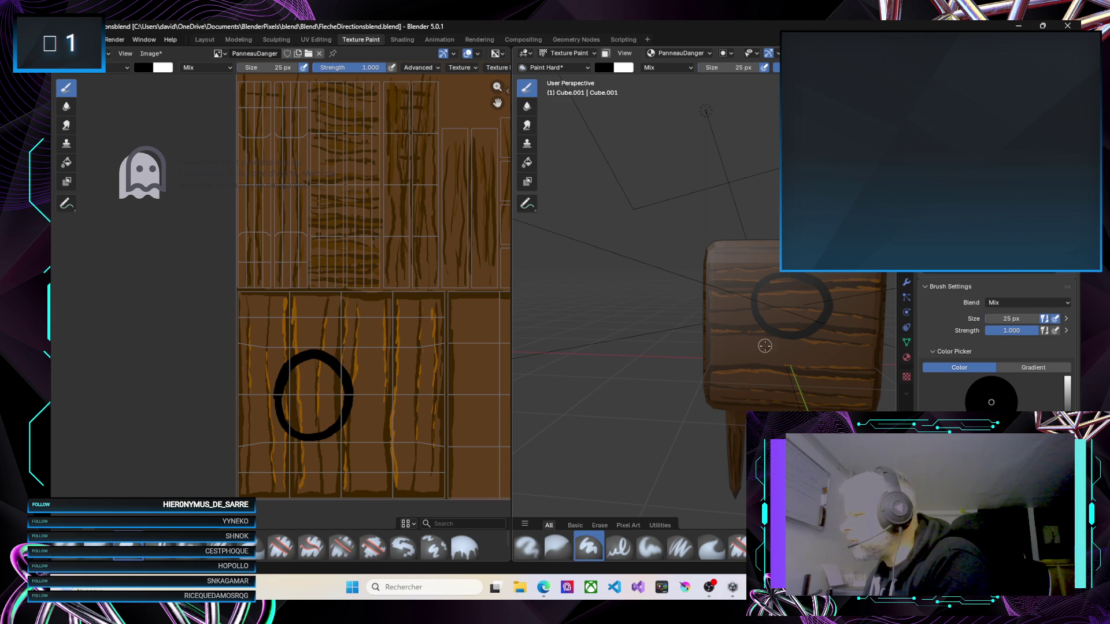
mouse_move(744, 323)
mouse_down()
mouse_move(792, 399)
mouse_move(780, 366)
mouse_move(839, 326)
mouse_up()
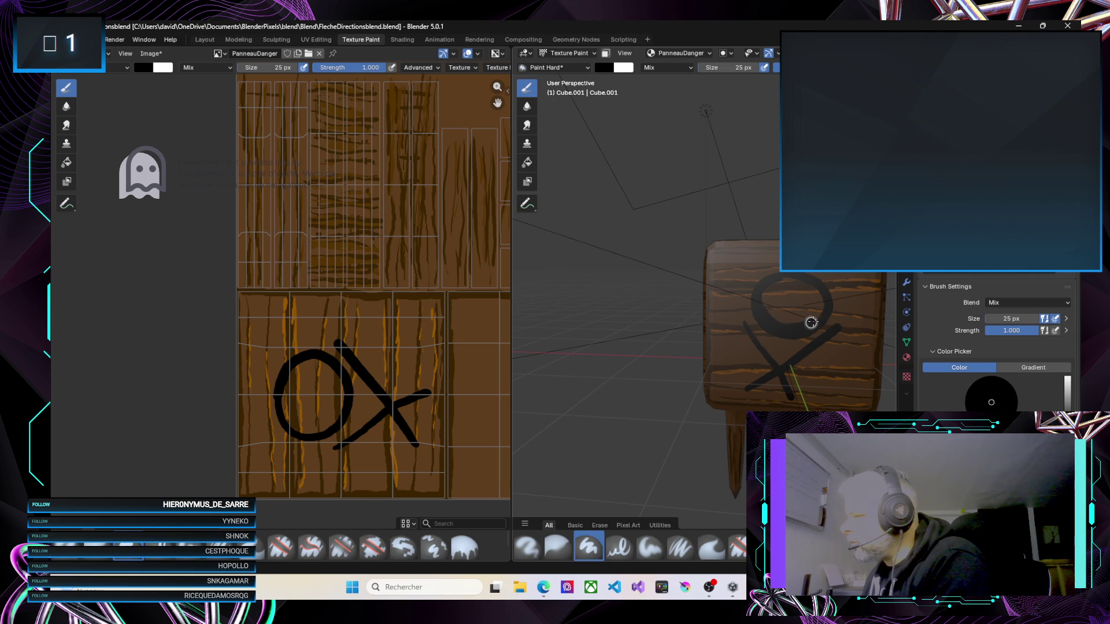
mouse_move(788, 277)
mouse_down()
mouse_move(772, 298)
mouse_move(782, 288)
mouse_move(798, 301)
mouse_move(809, 288)
mouse_move(788, 284)
mouse_move(798, 286)
mouse_move(793, 295)
mouse_move(766, 310)
mouse_move(801, 321)
mouse_move(816, 312)
mouse_move(786, 308)
mouse_move(794, 289)
mouse_move(791, 299)
mouse_up()
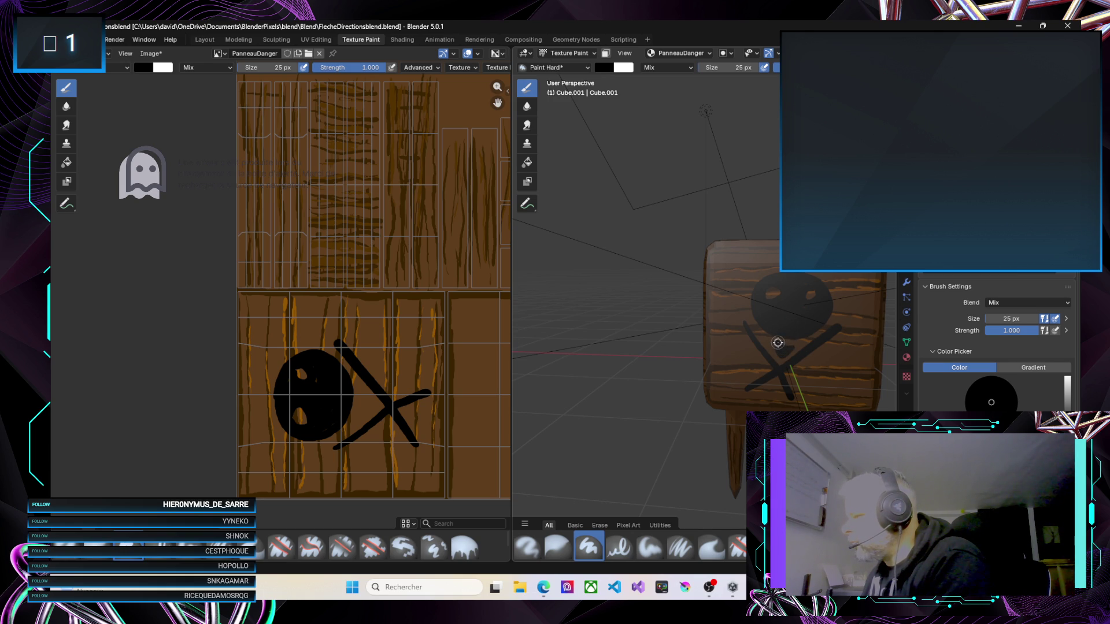
Paint a small nose triangle below the skull and darken the lower-left crossbones
drag(777, 343, 781, 350)
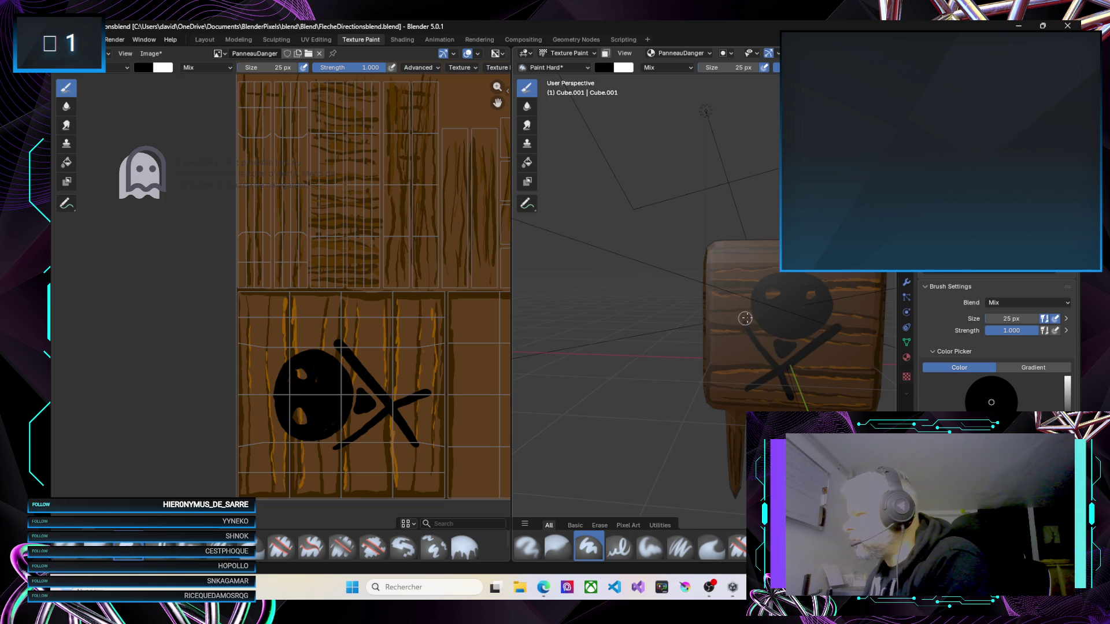
drag(747, 330, 770, 366)
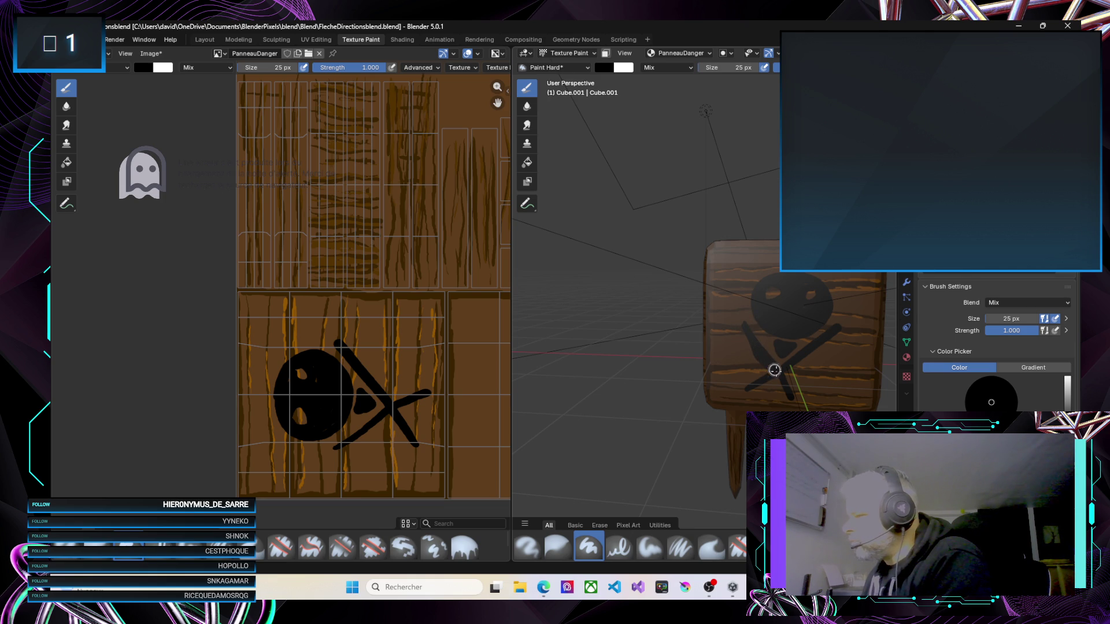
click(741, 323)
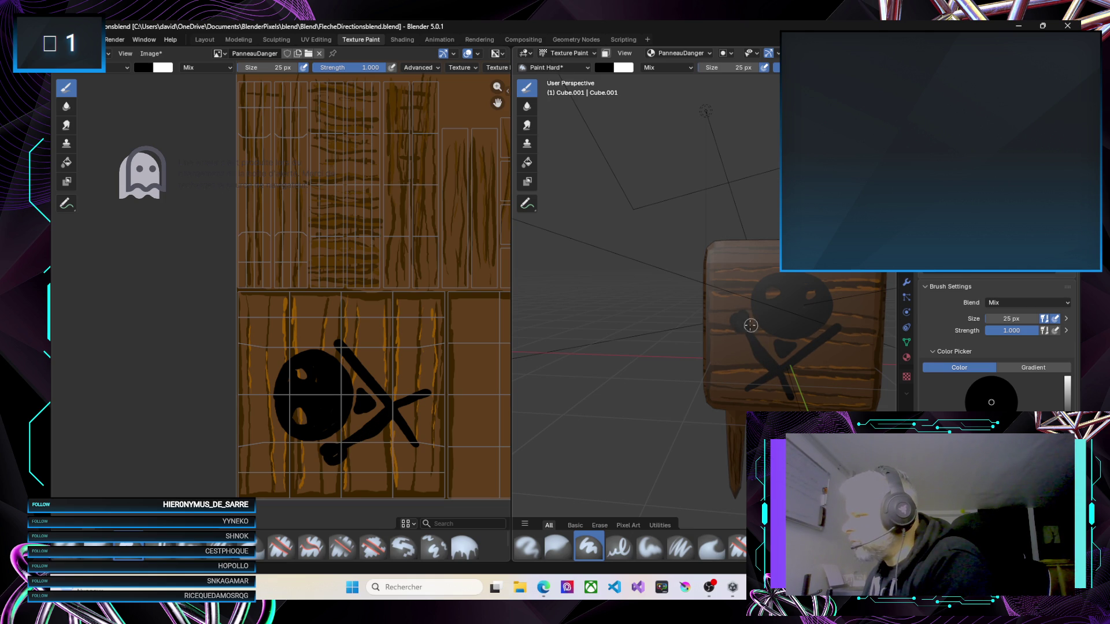
drag(746, 334, 752, 347)
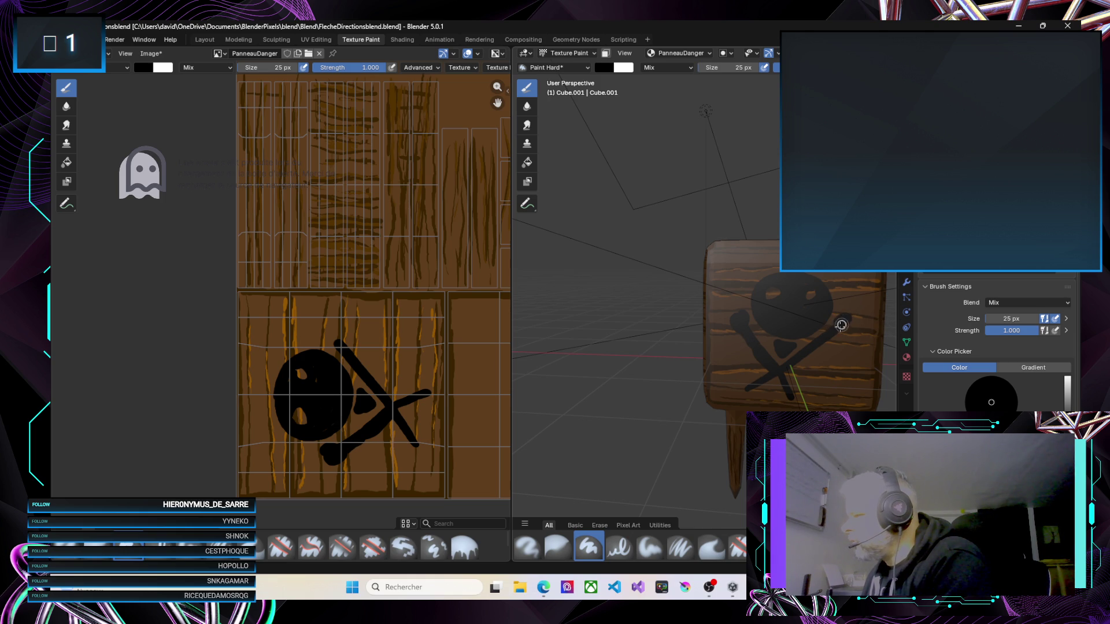
Add rounded knobbed ends to the crossbone tips and view the sign through the camera
drag(839, 330, 809, 347)
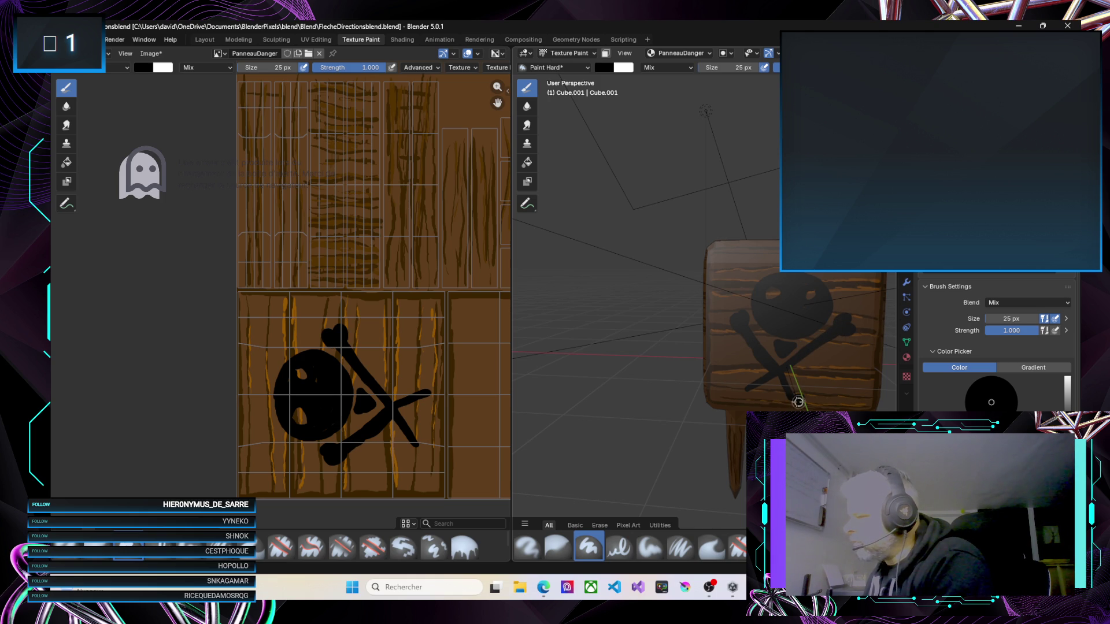
drag(792, 401, 792, 378)
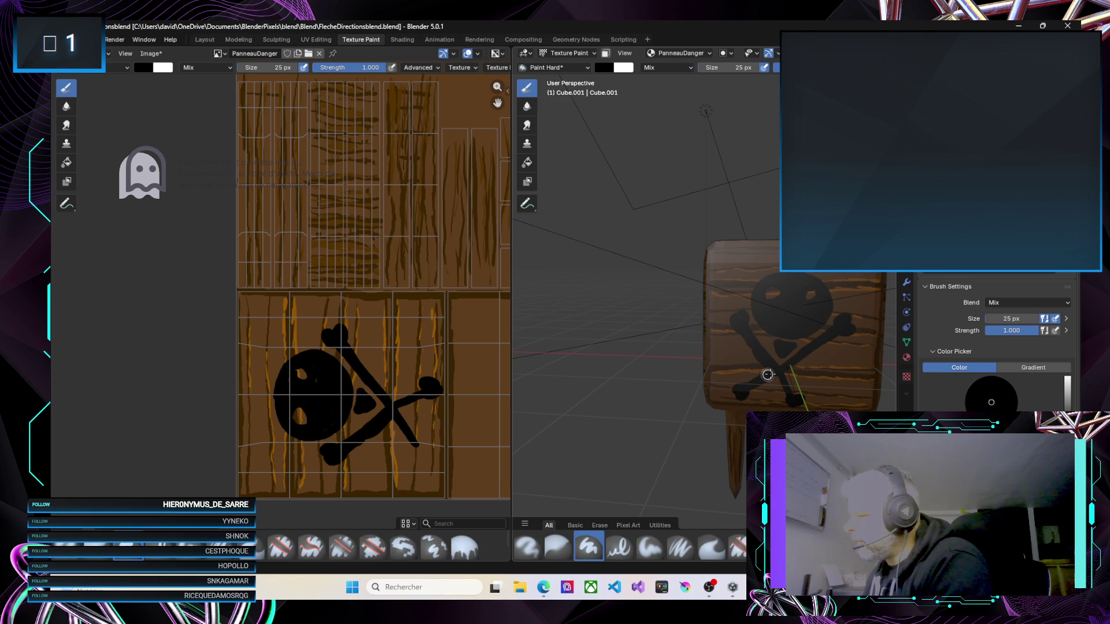
click(766, 377)
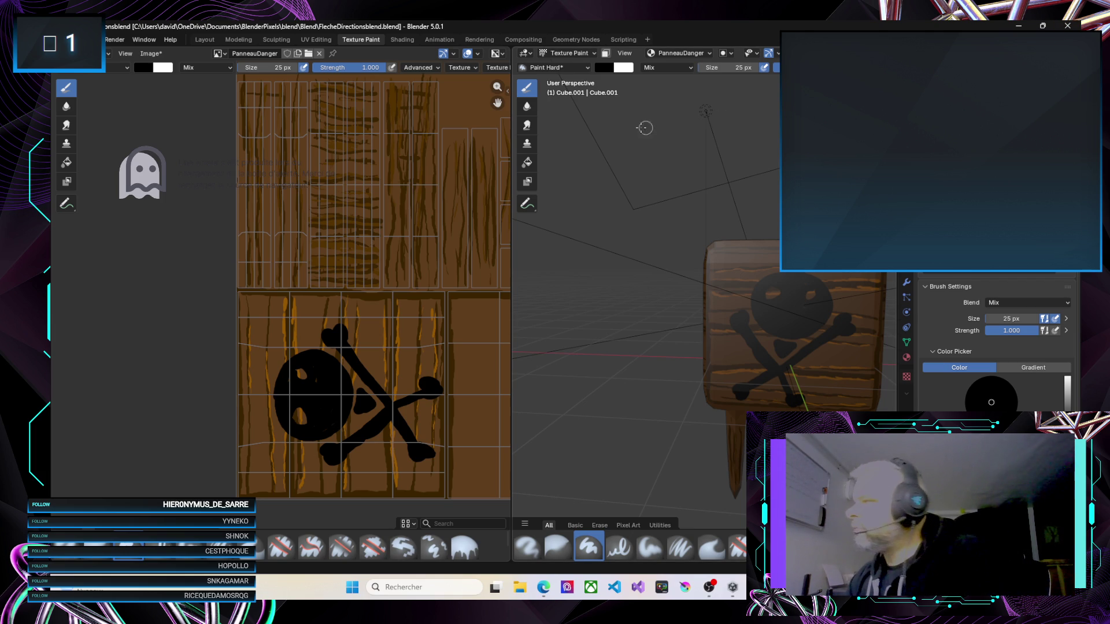
key(KP_0)
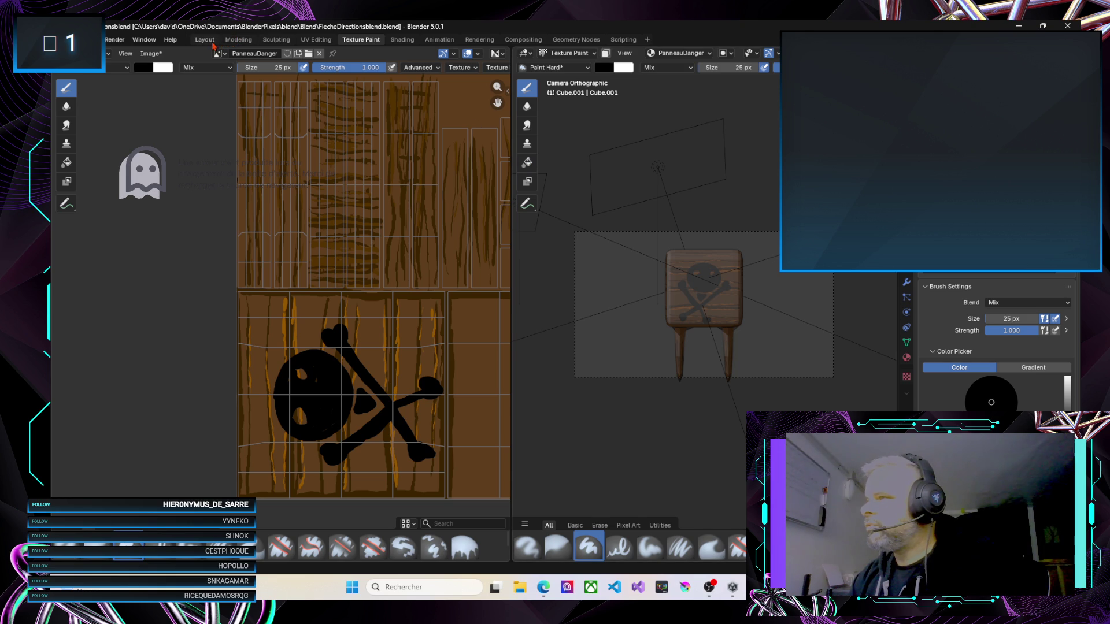
Save the painted PanneauDanger texture image
click(209, 42)
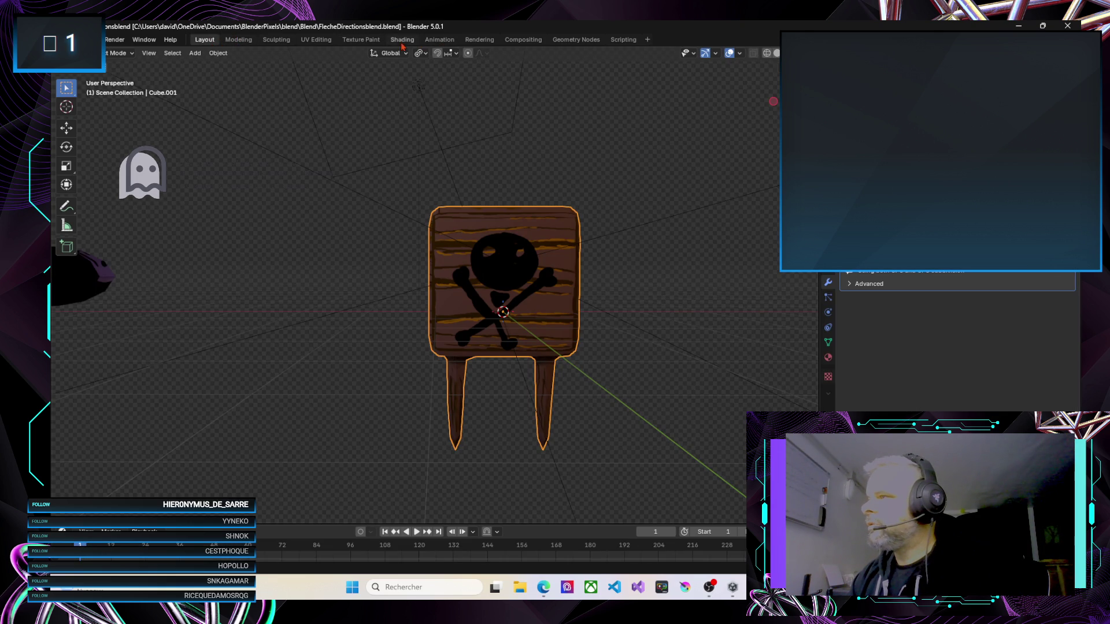
click(361, 39)
click(151, 53)
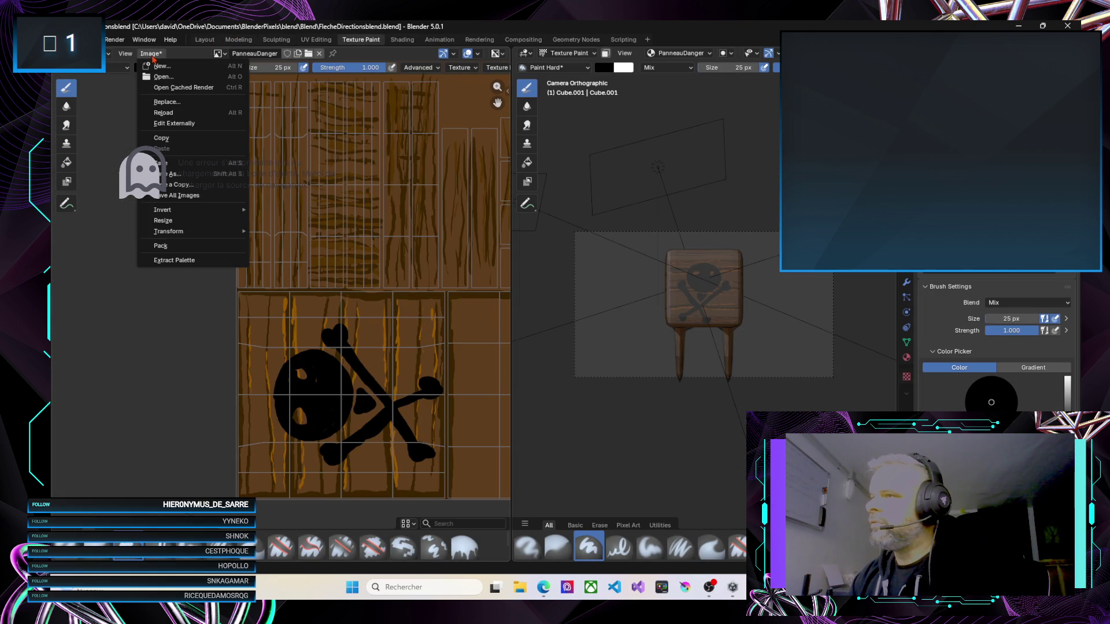
click(164, 164)
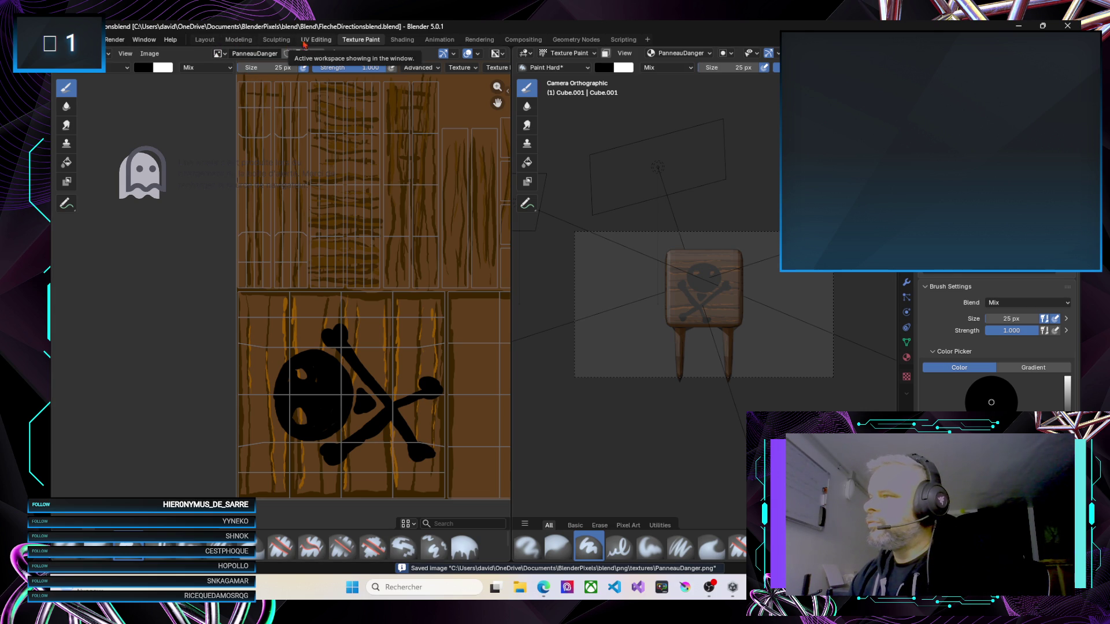
In the Layout camera view, move the sign up along Z so it sits centred in frame
click(205, 39)
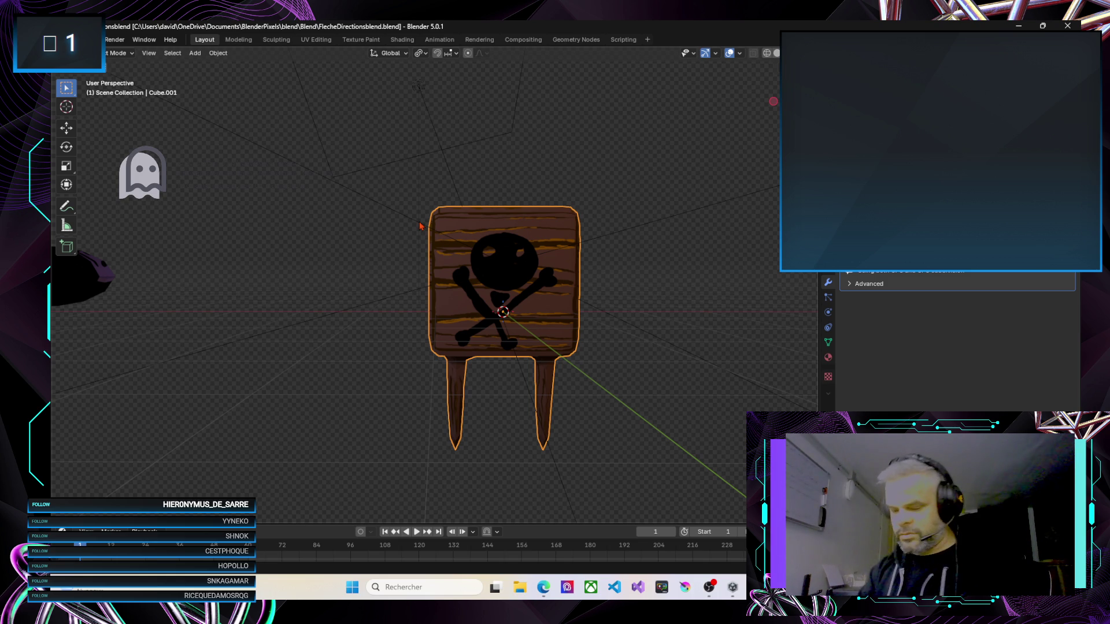
key(KP_0)
key(g)
key(z)
click(413, 246)
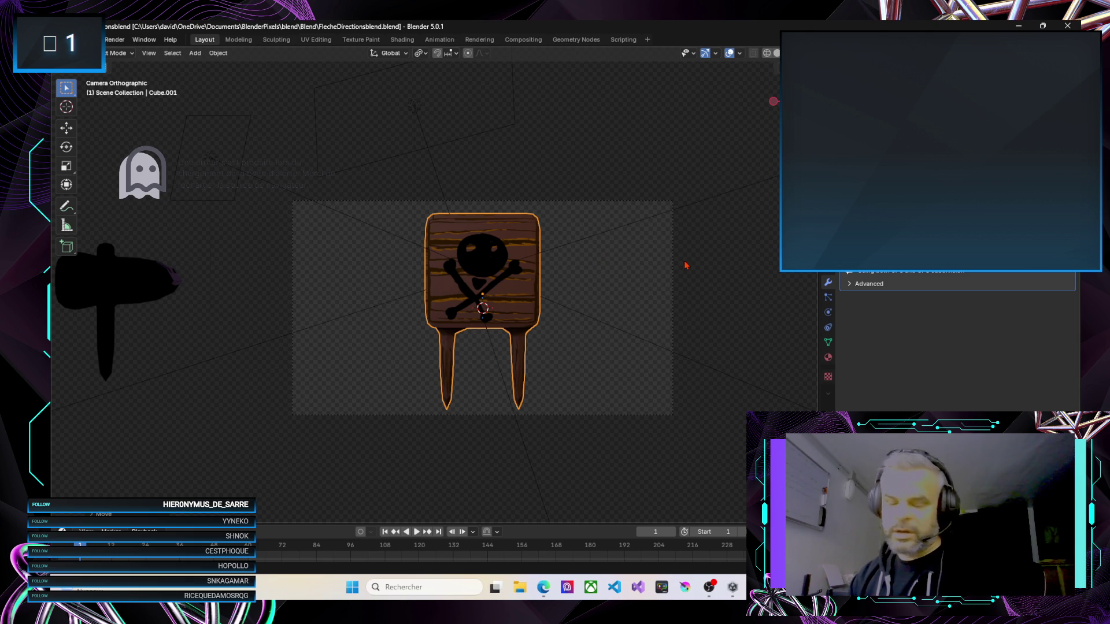
Render the skull-and-crossbones sign from the camera with F12 and inspect the Render Result
key(F12)
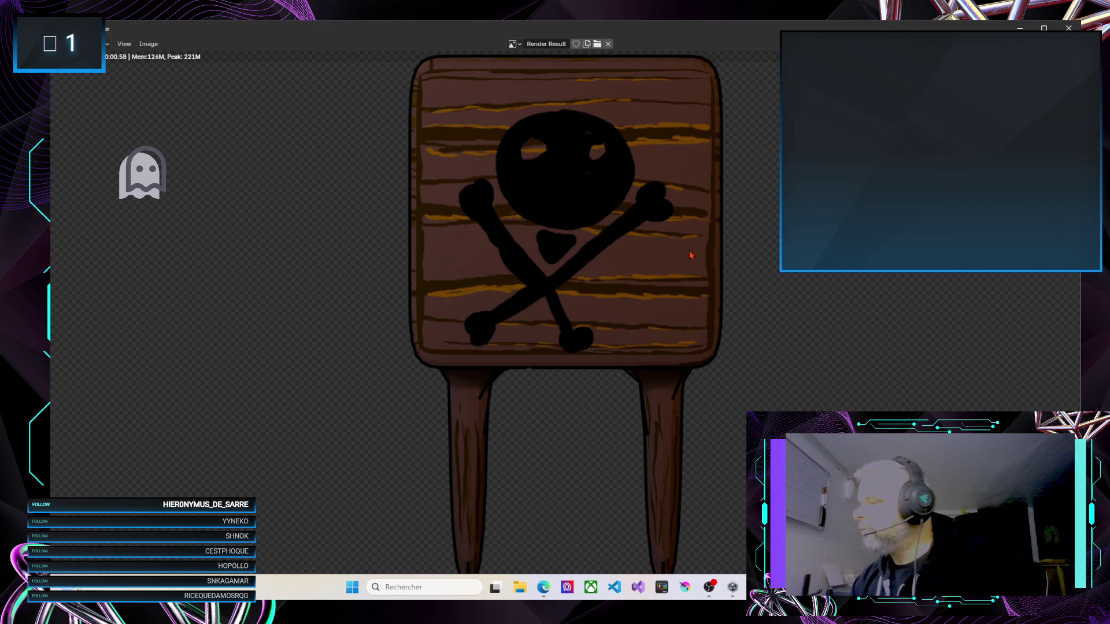
scroll(691, 260, down, 3)
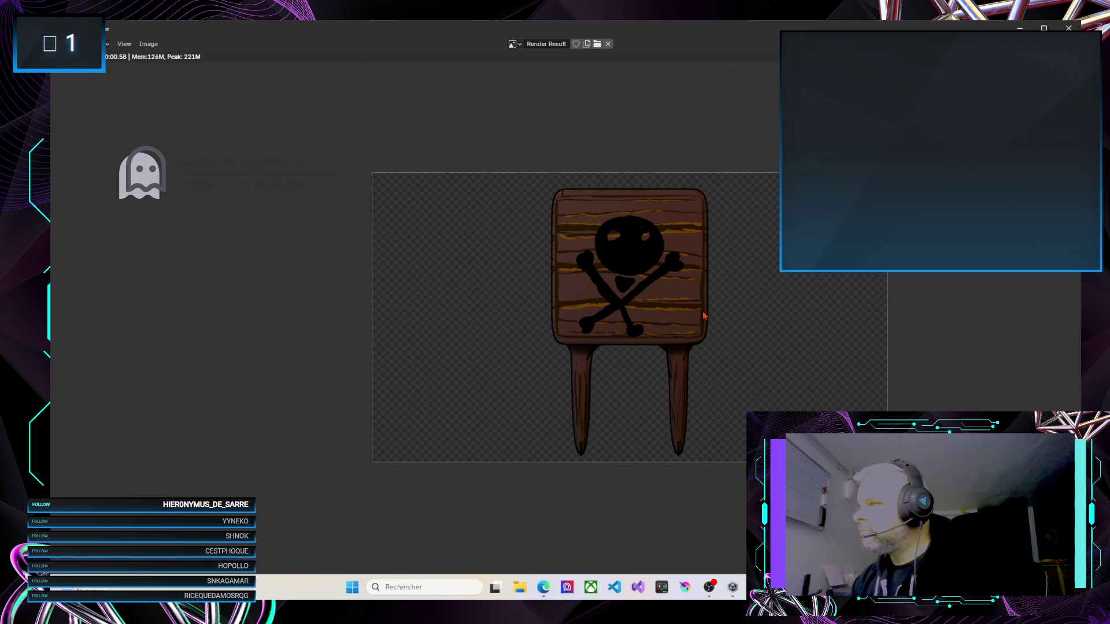
click(152, 45)
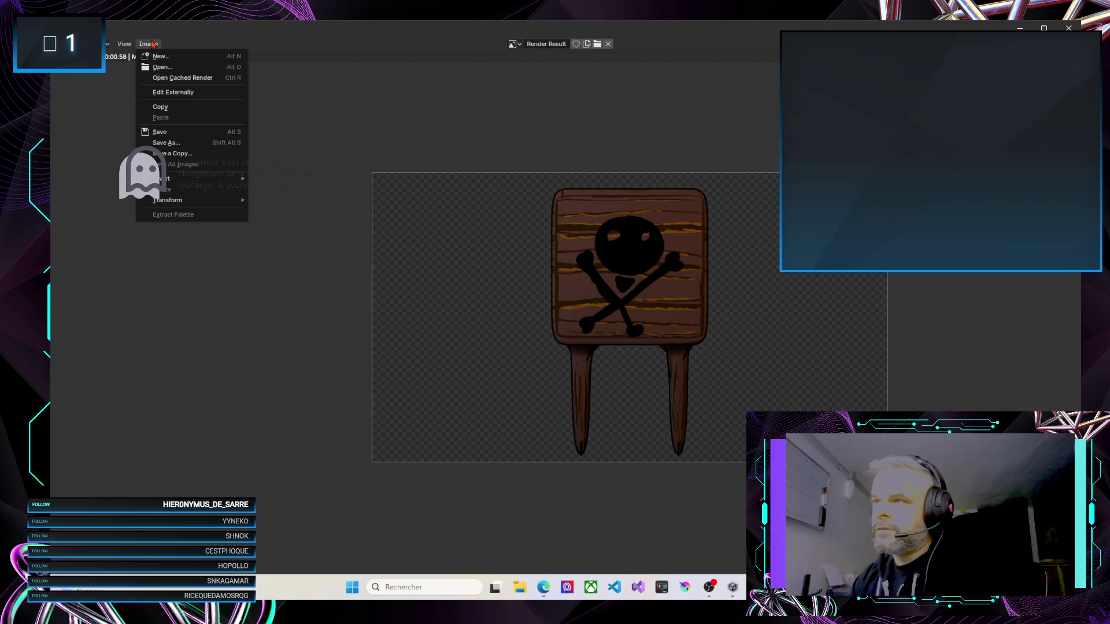
click(164, 133)
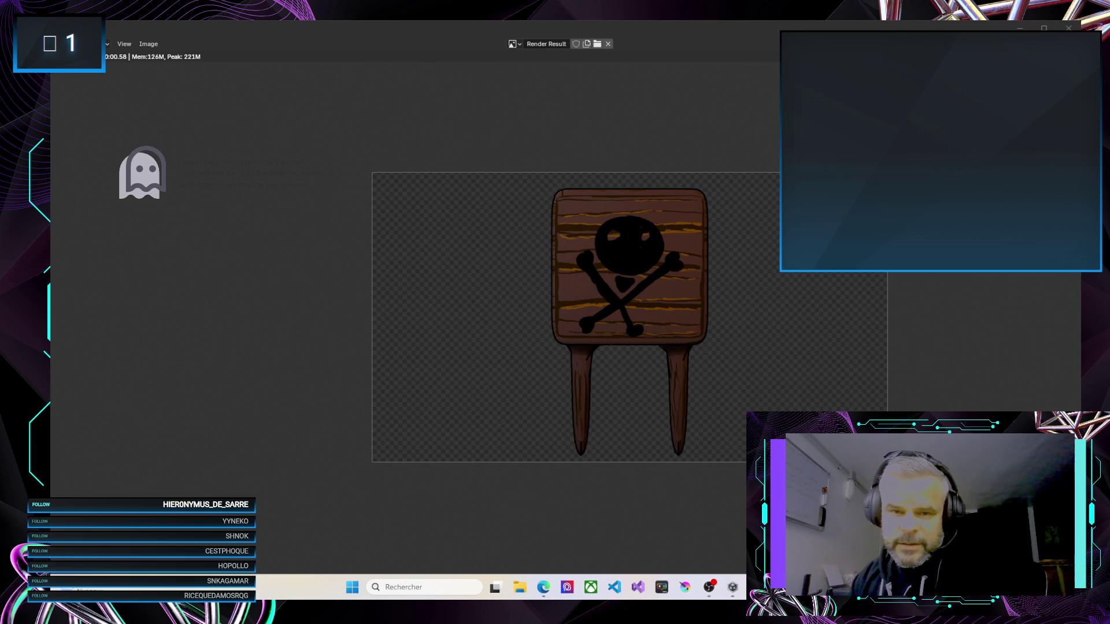
key(alt+Tab)
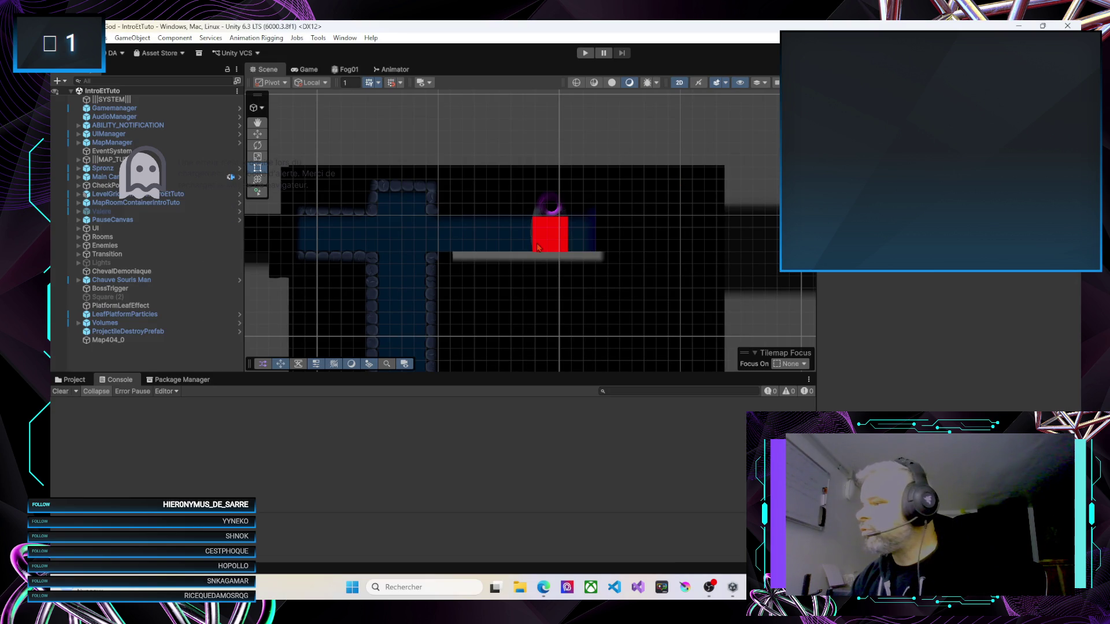
Show the Imports folder in the Project window, enlarge the asset area and open the Kovelin folder
scroll(488, 306, down, 5)
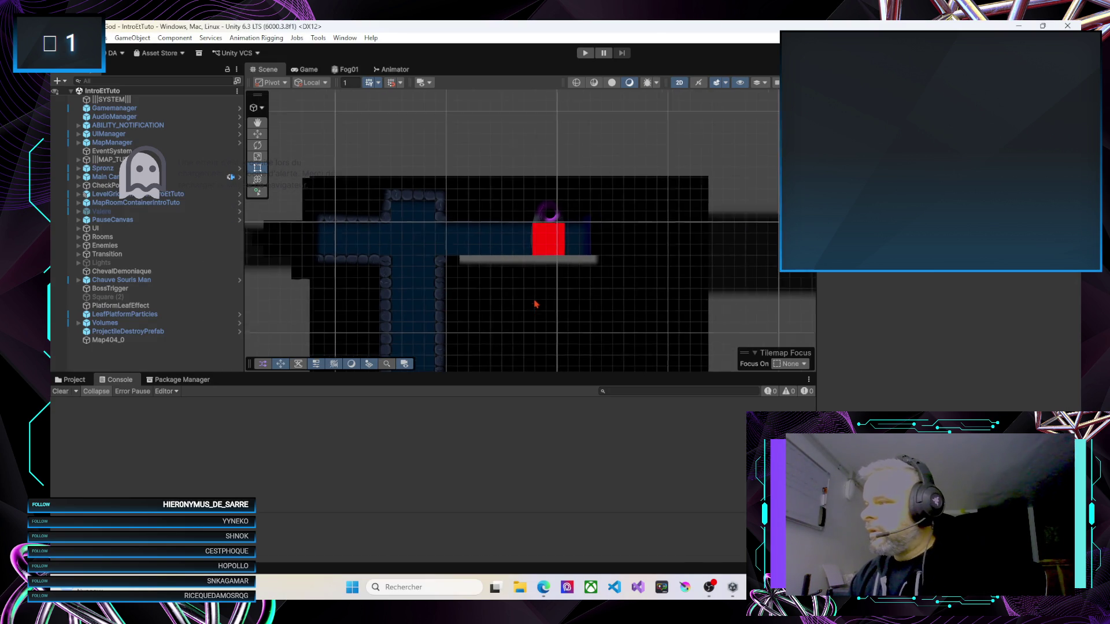
click(78, 380)
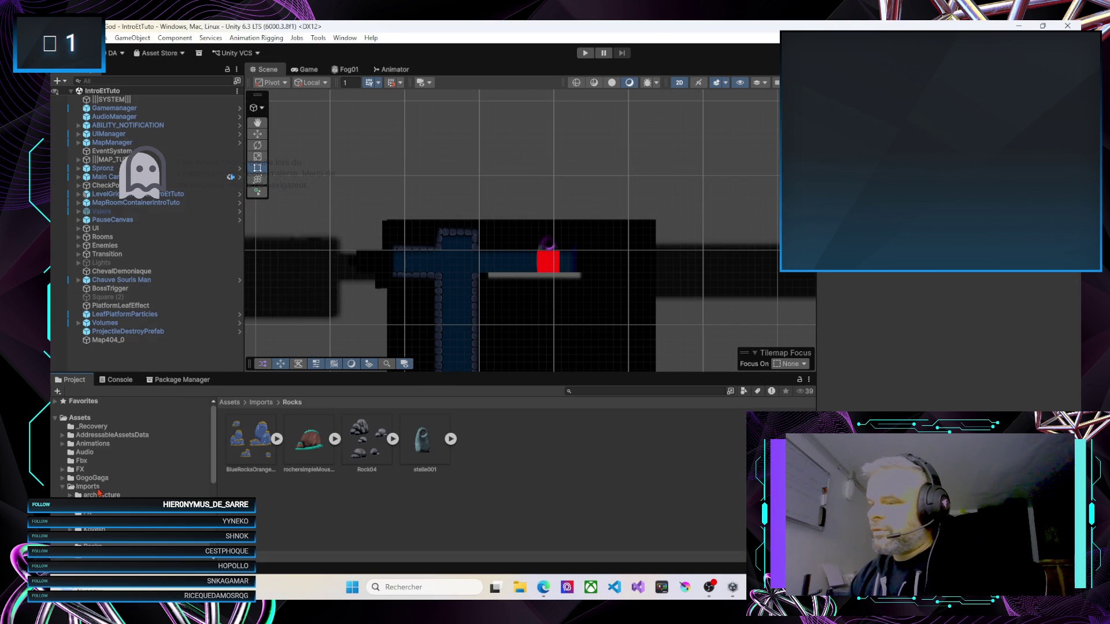
click(97, 488)
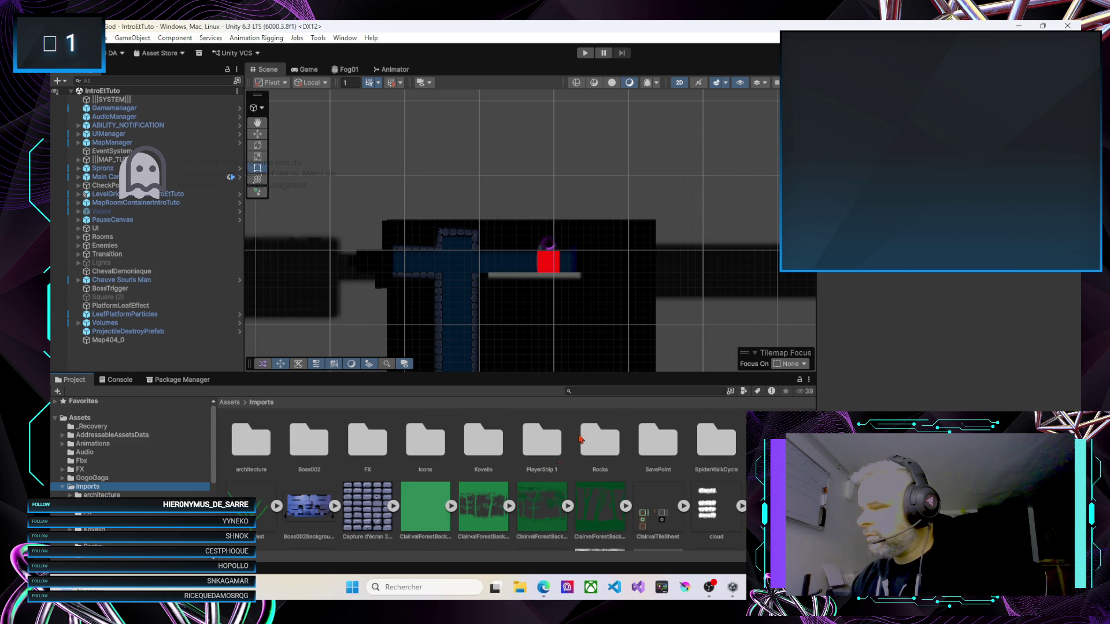
drag(589, 372, 610, 107)
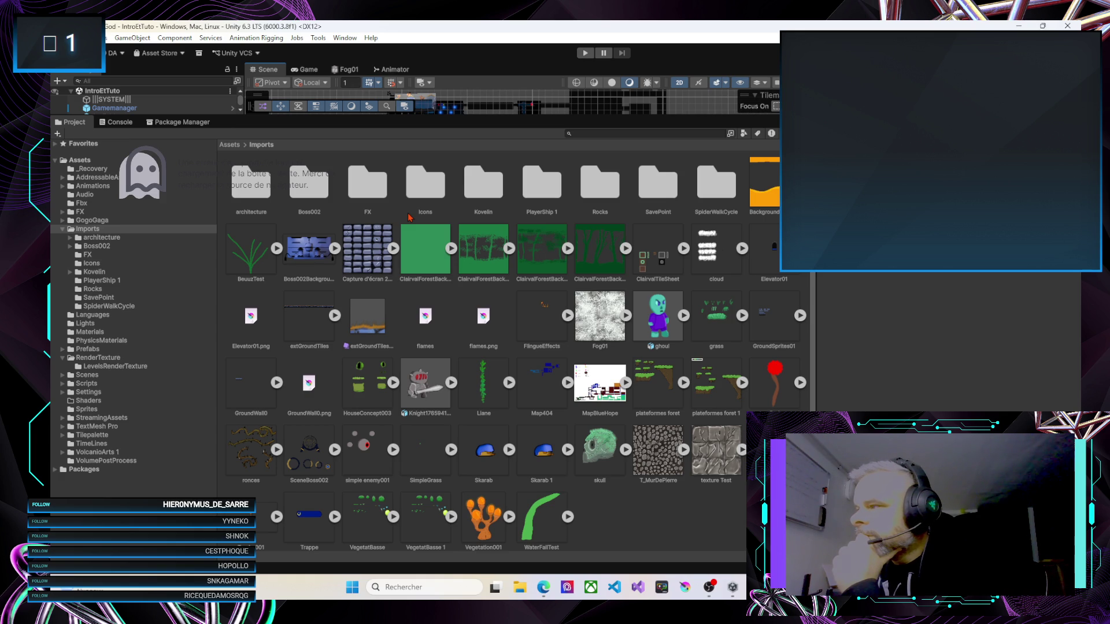
double_click(468, 194)
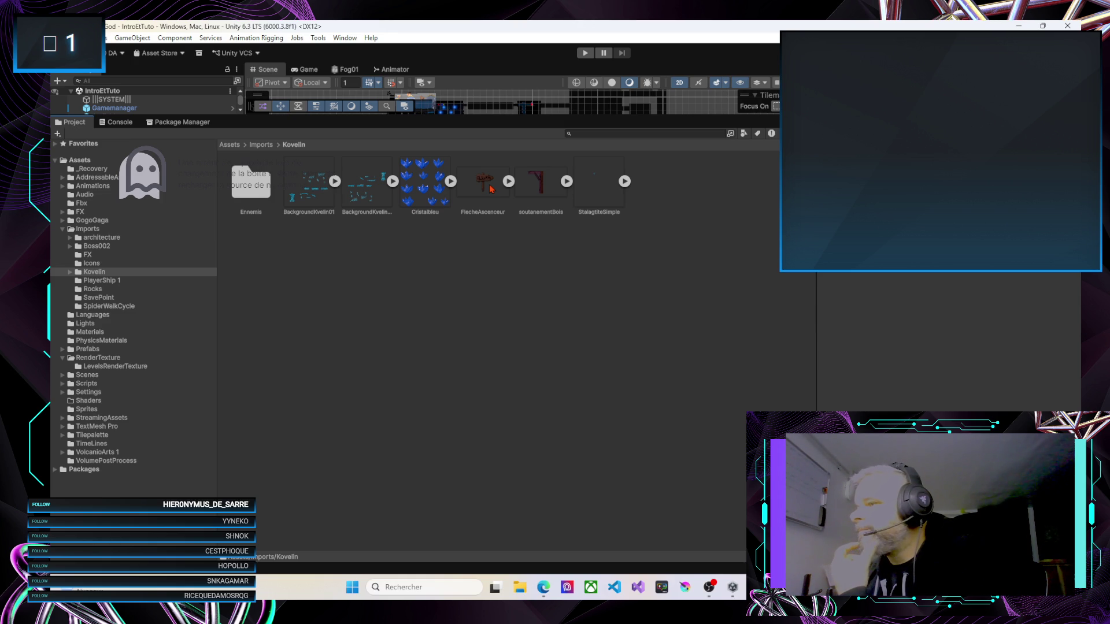
right_click(650, 200)
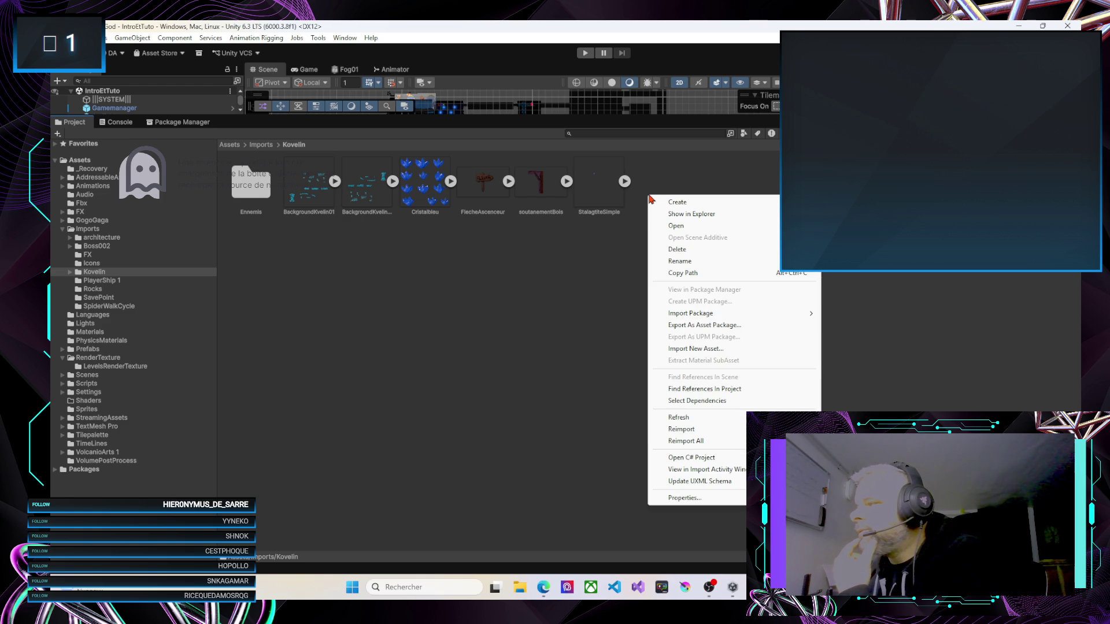
click(650, 199)
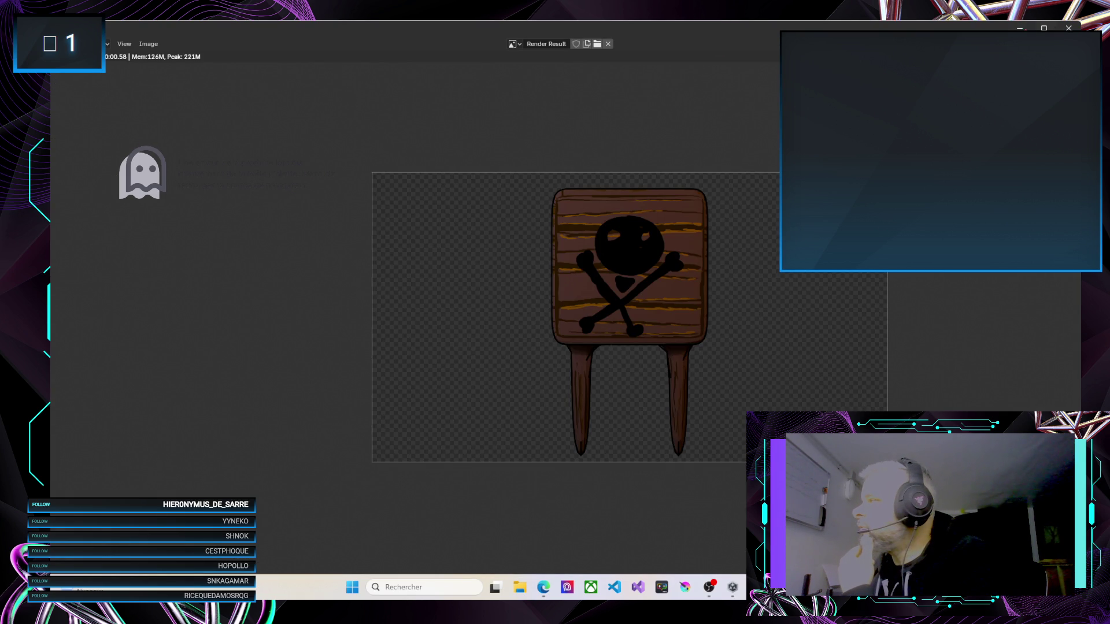
Re-render the signpost with Area.001 selected and save the render as an image file
click(1069, 28)
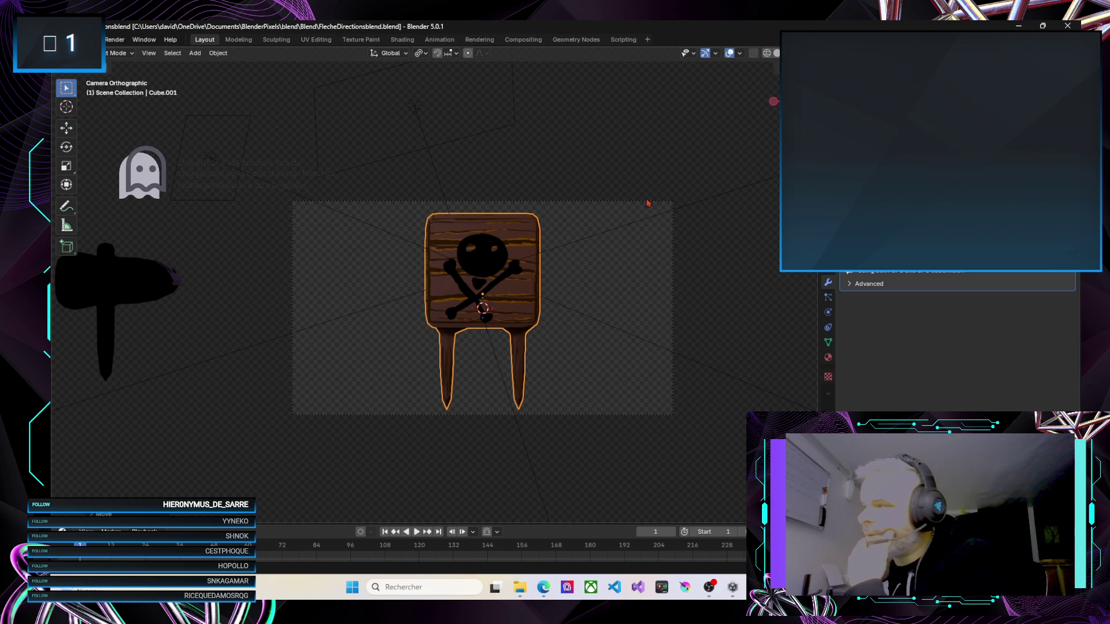
click(676, 203)
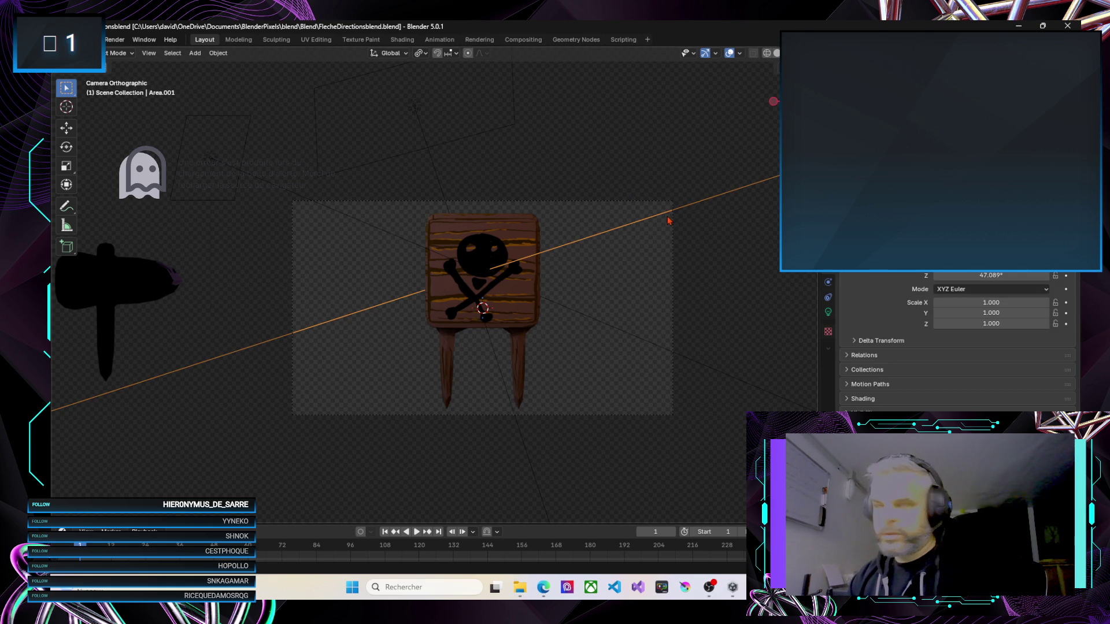
key(F12)
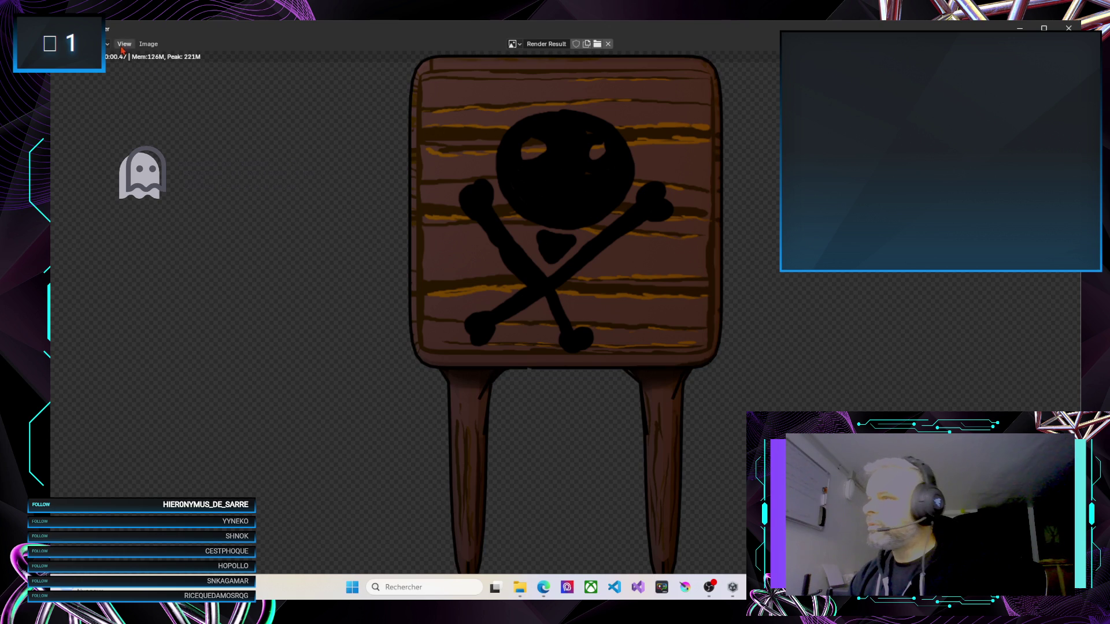
click(148, 44)
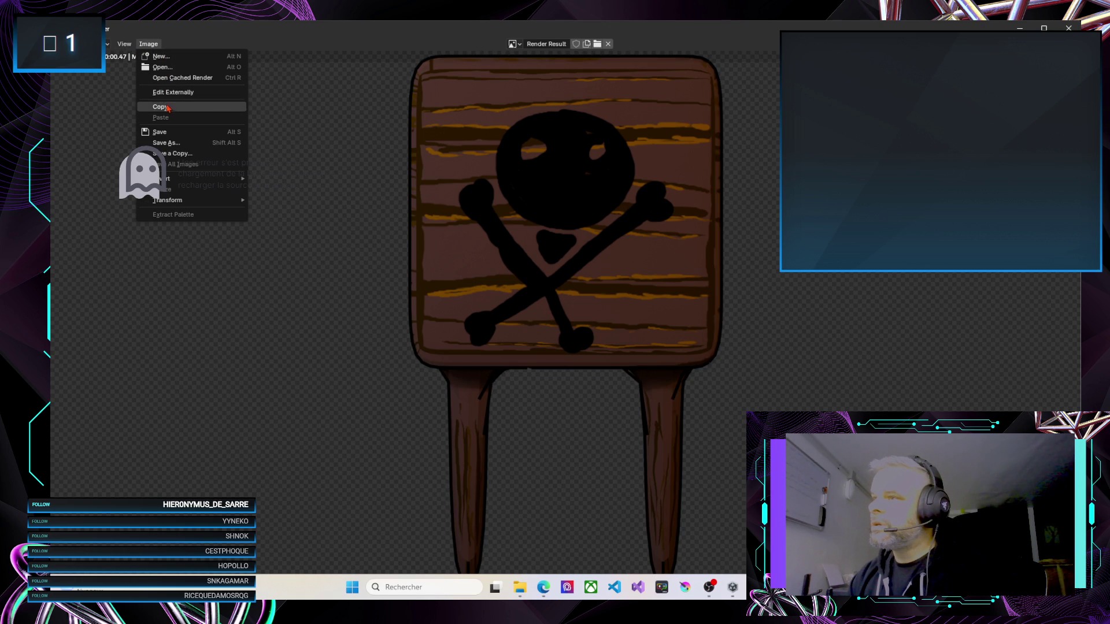
click(164, 131)
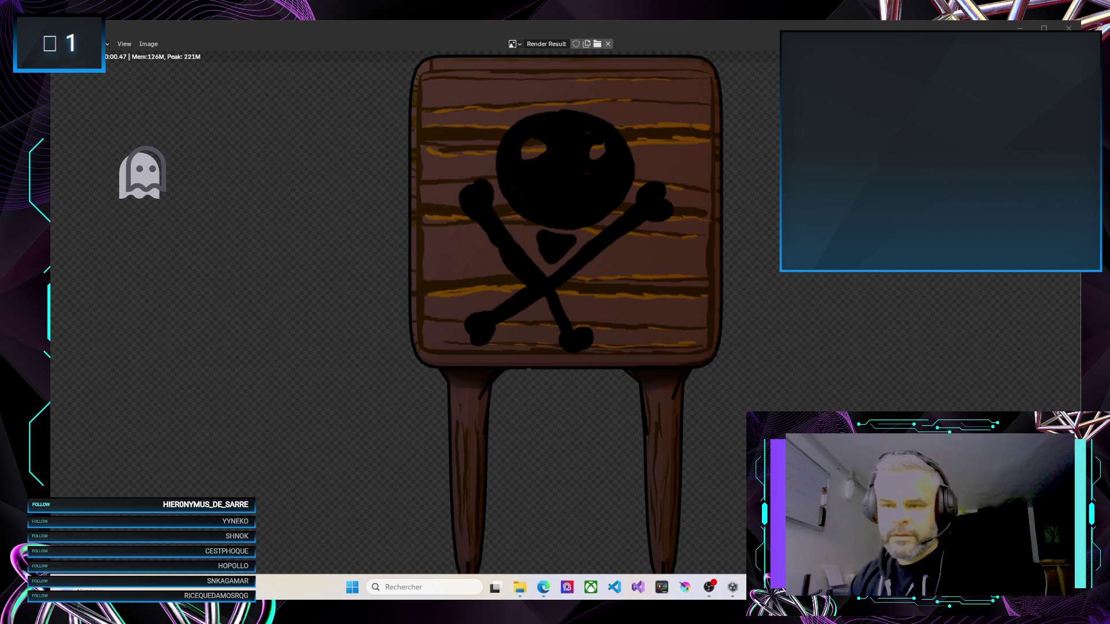
Close the render window and minimize Blender to the desktop
click(520, 587)
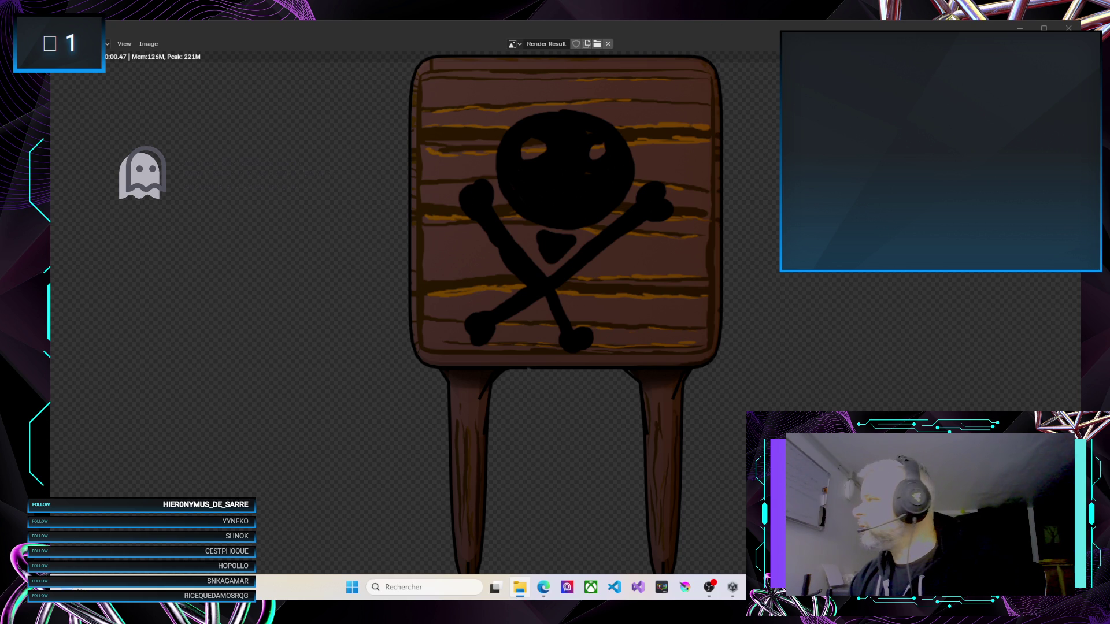
click(1020, 27)
click(1019, 27)
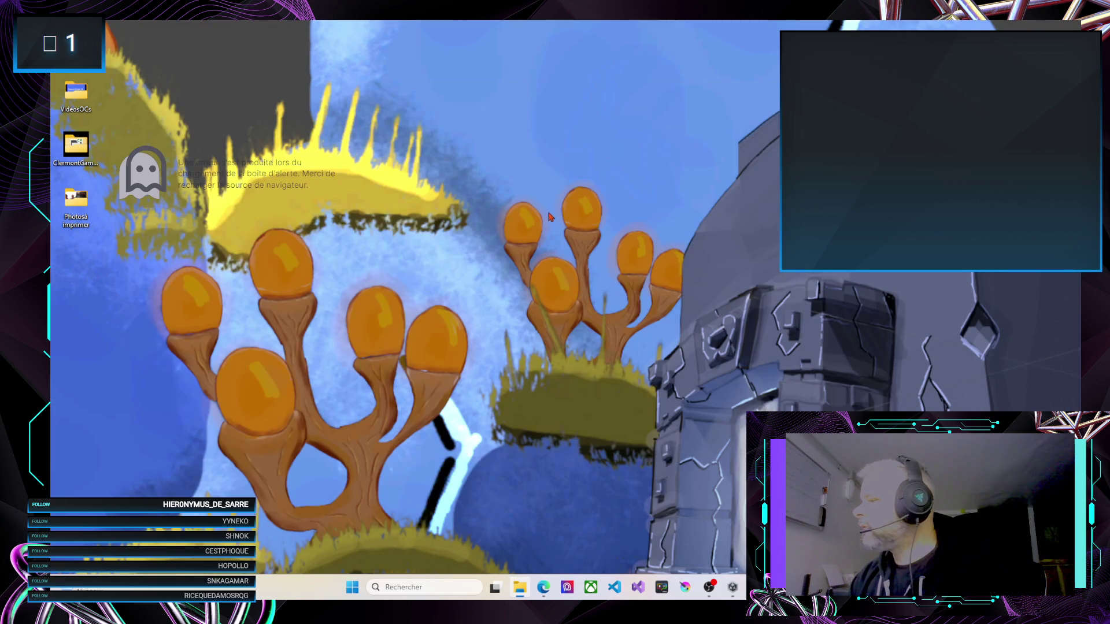
Back in Unity, select the PanneauDanger sprite in Kovelin and apply its import settings
click(733, 587)
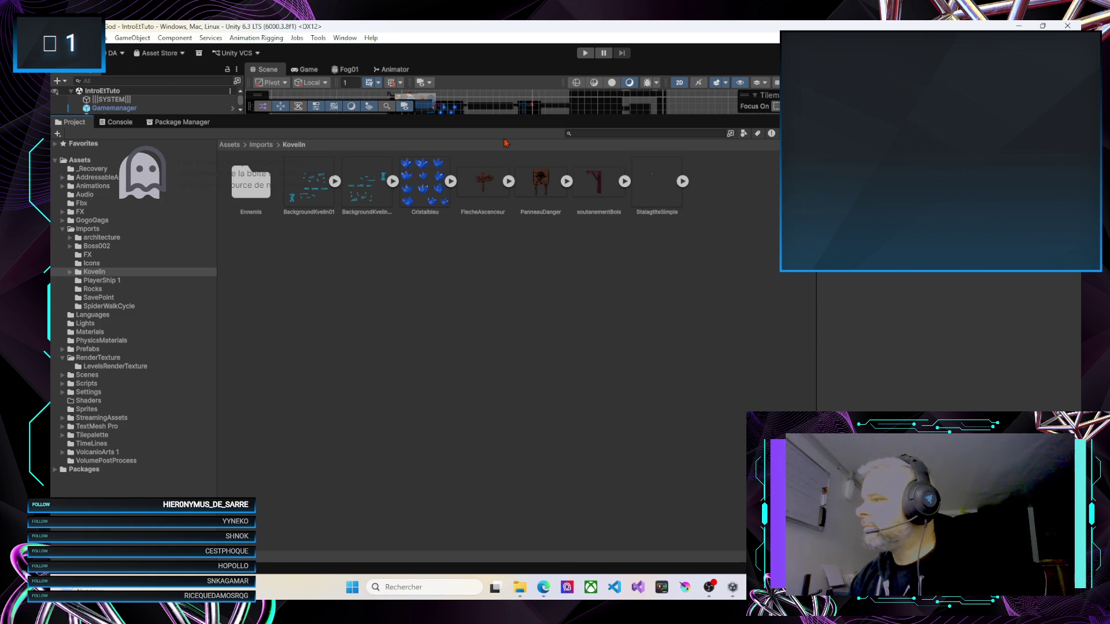
click(566, 182)
click(534, 181)
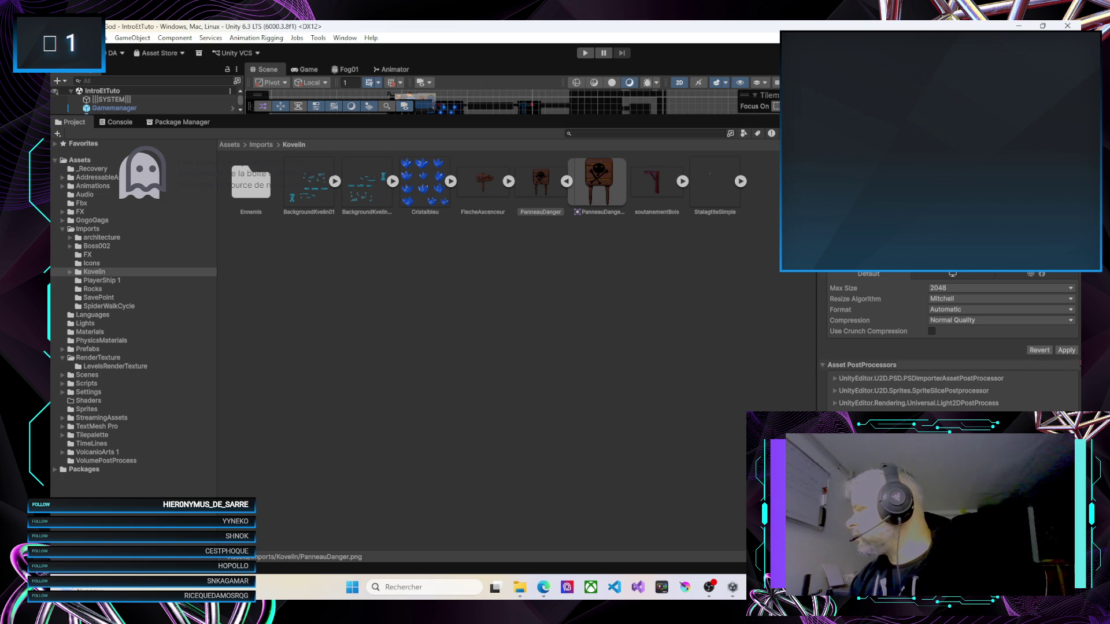
click(1067, 350)
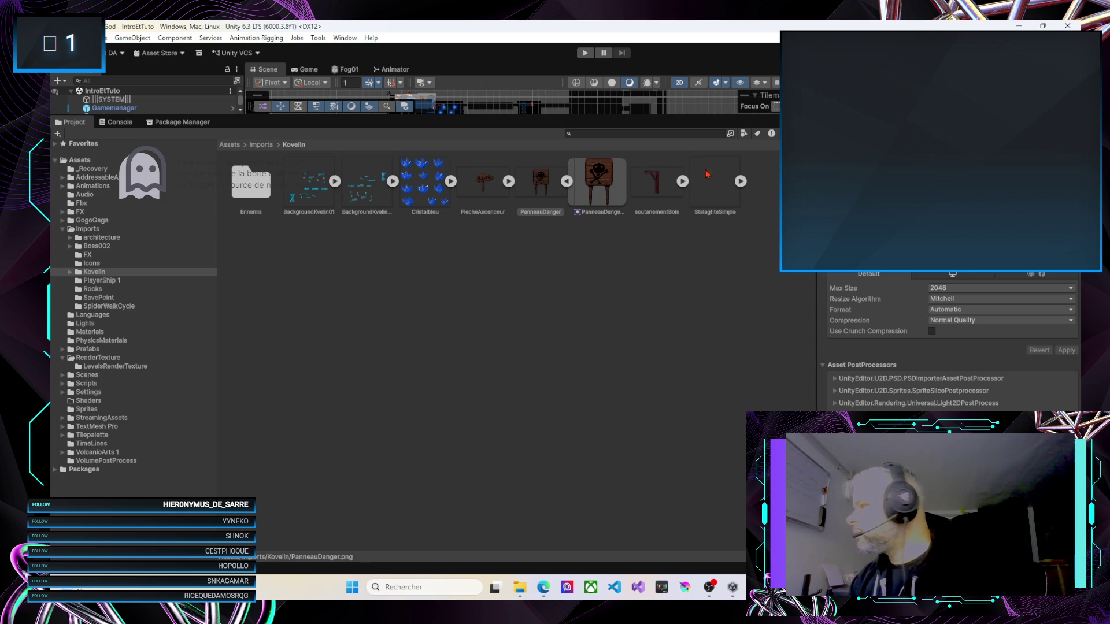
Search the project for 'grottes' and open the GrottesDeKovelin scene
drag(574, 120, 578, 369)
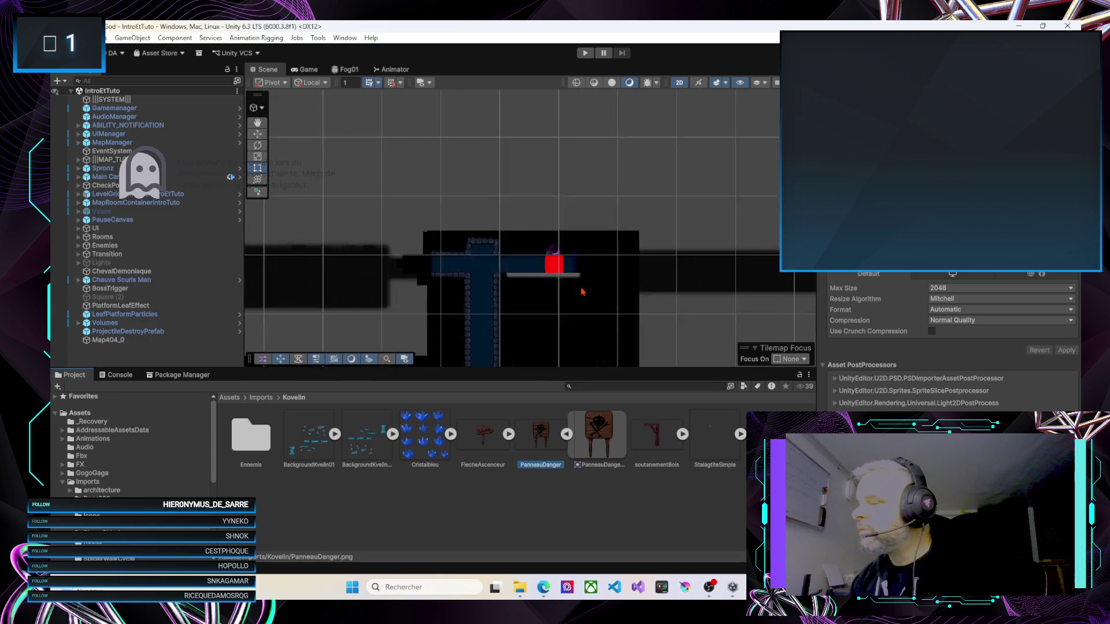
scroll(587, 288, down, 3)
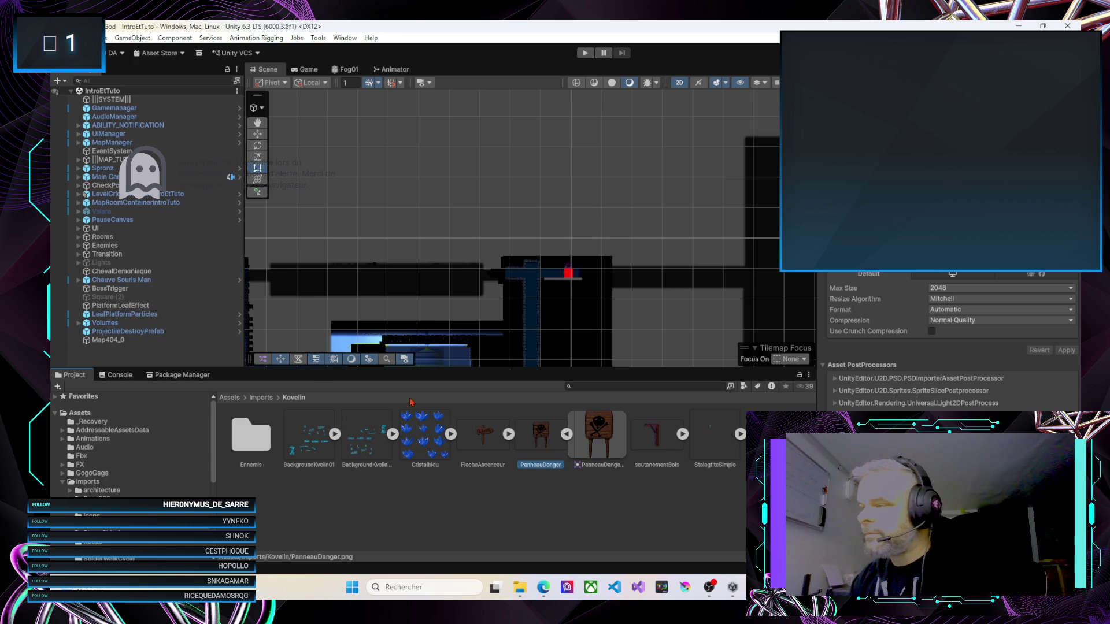
click(593, 387)
text(g)
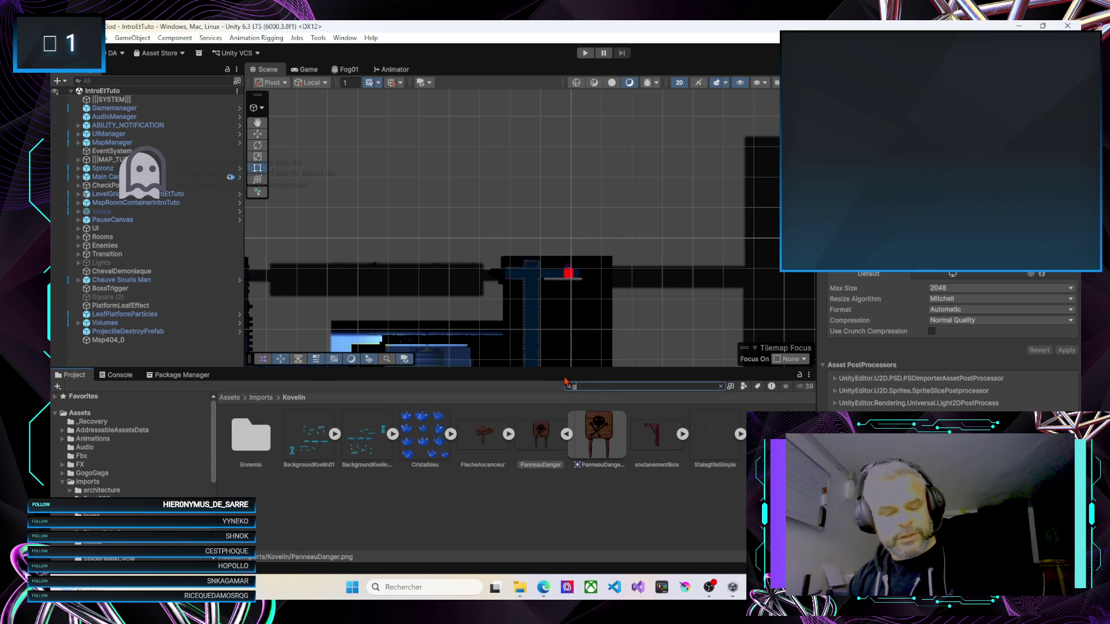
text(rottes)
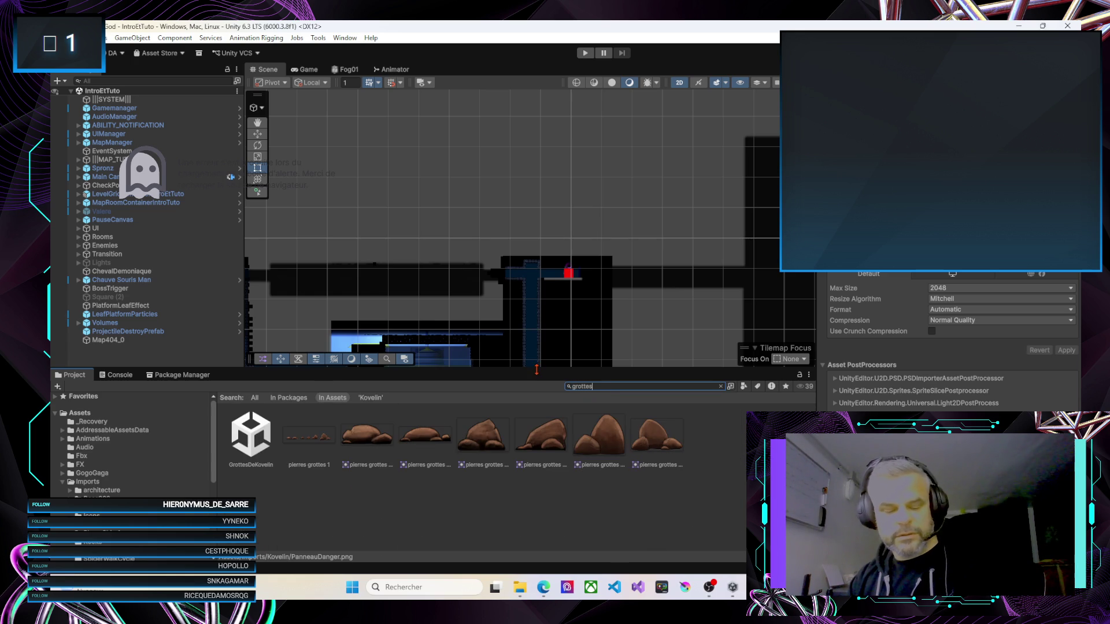
double_click(252, 459)
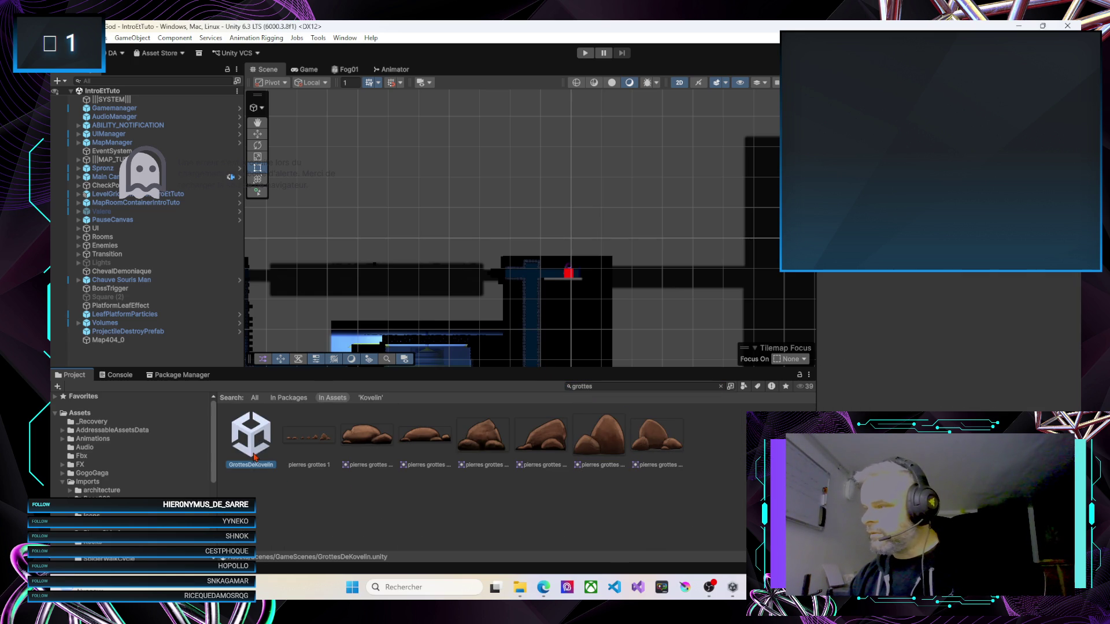
Activate the Container under the KovelinMiniboss01 room and frame that room in the Scene view
mouse_move(633, 218)
mouse_down()
mouse_move(348, 211)
mouse_move(362, 208)
mouse_move(464, 308)
mouse_move(673, 243)
mouse_up()
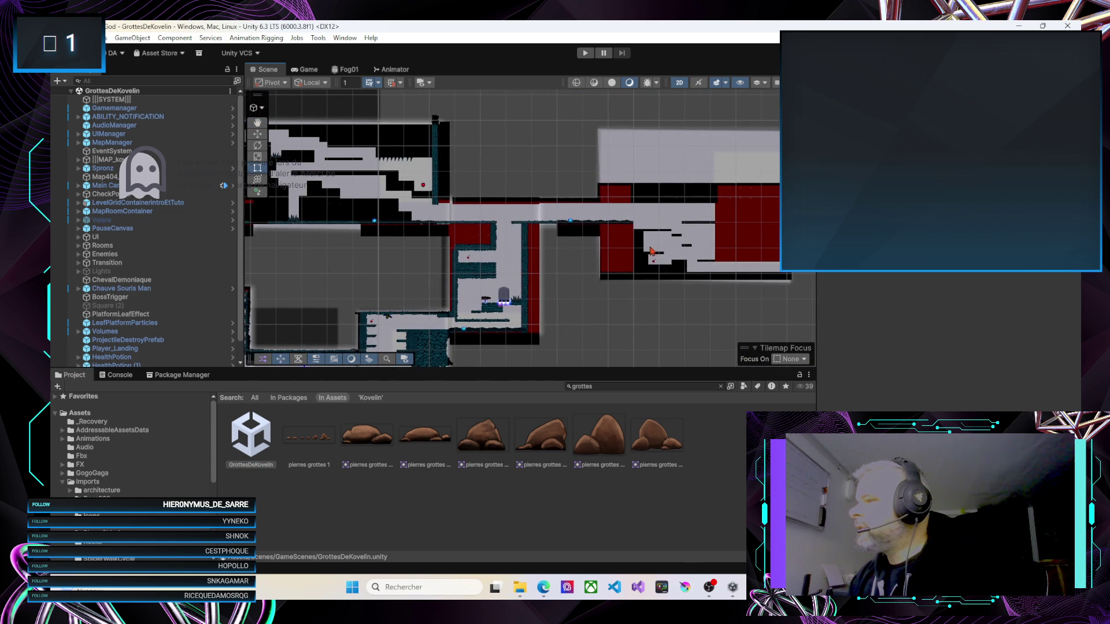
scroll(651, 250, down, 3)
drag(664, 286, 528, 265)
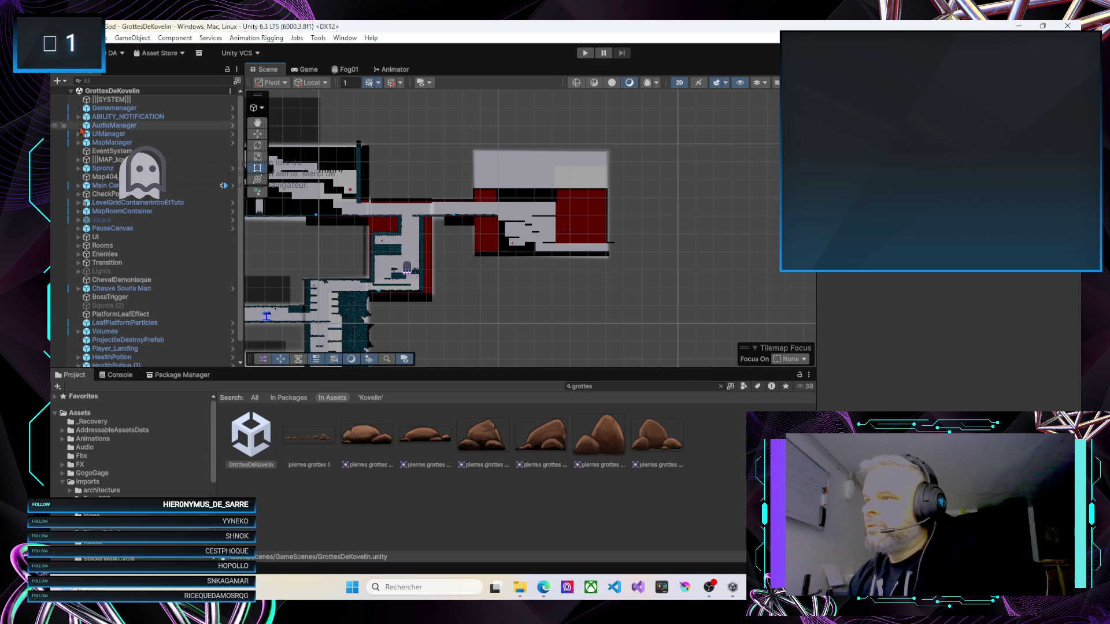
click(79, 161)
click(128, 254)
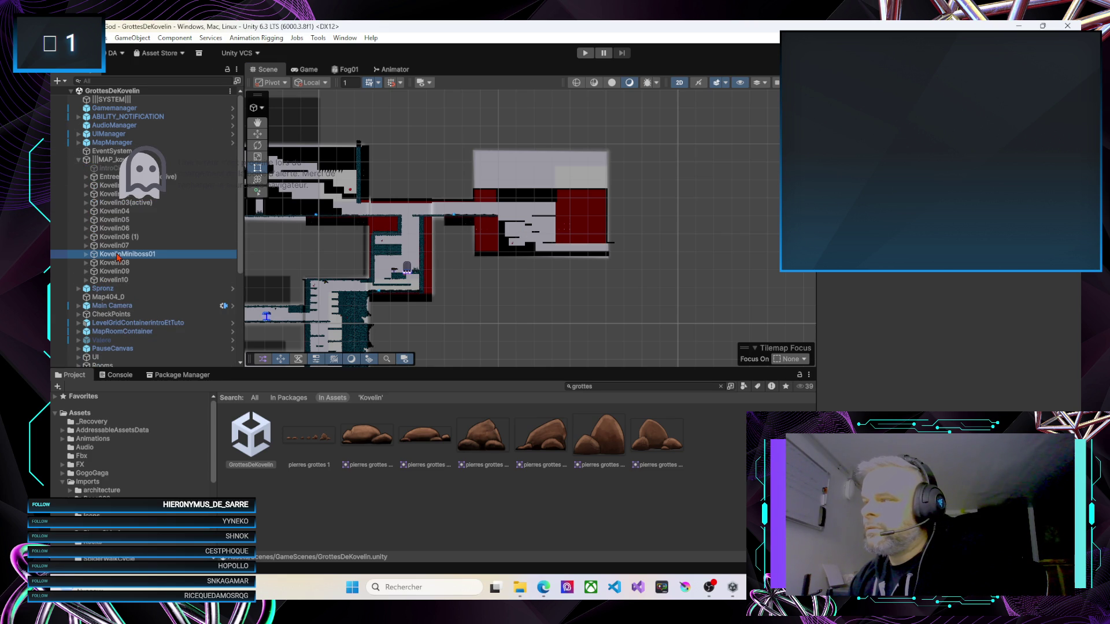
click(86, 254)
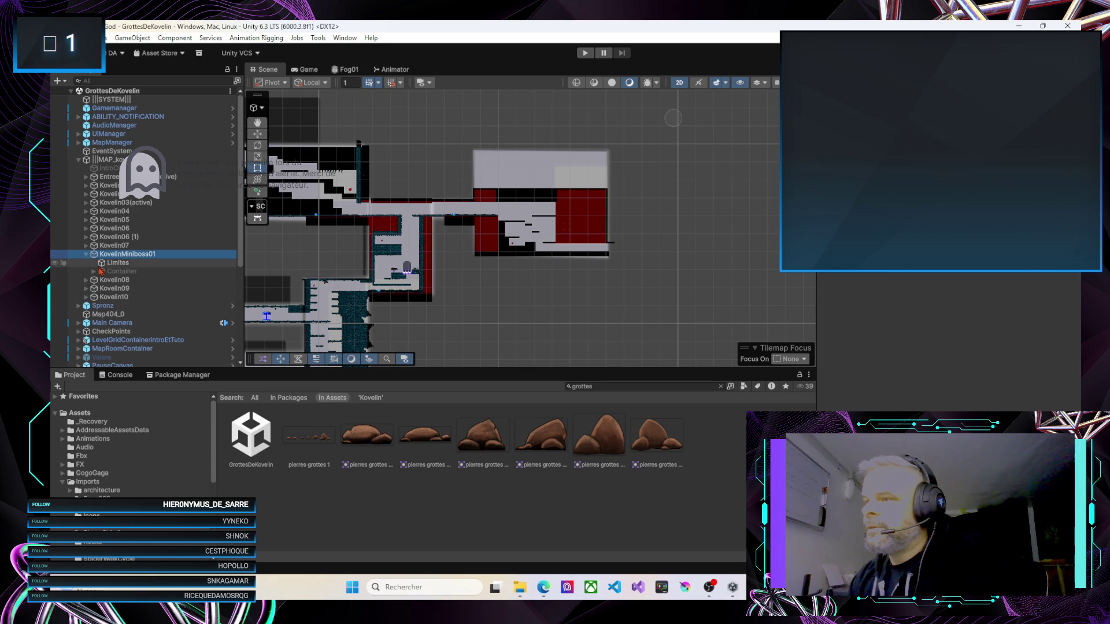
click(94, 271)
click(121, 272)
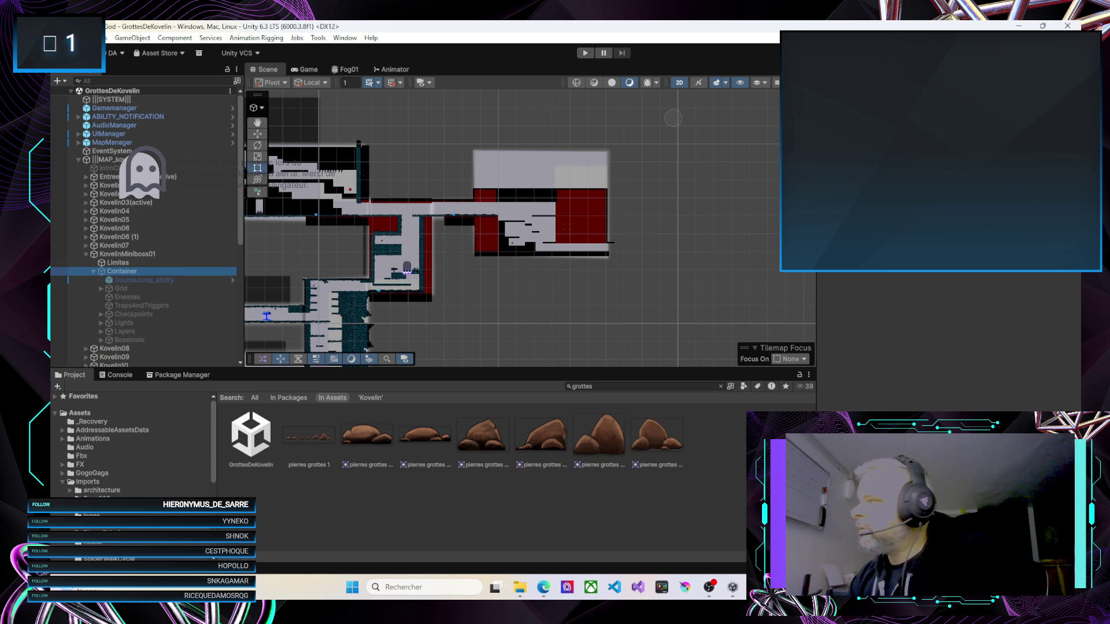
click(844, 87)
scroll(561, 253, up, 1)
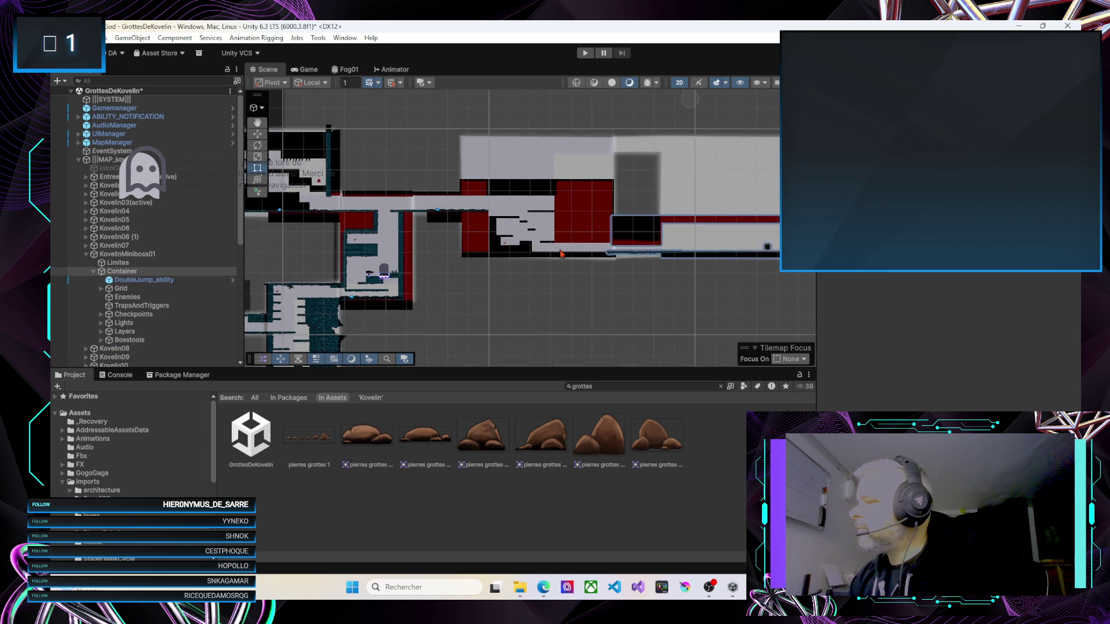
scroll(561, 253, up, 5)
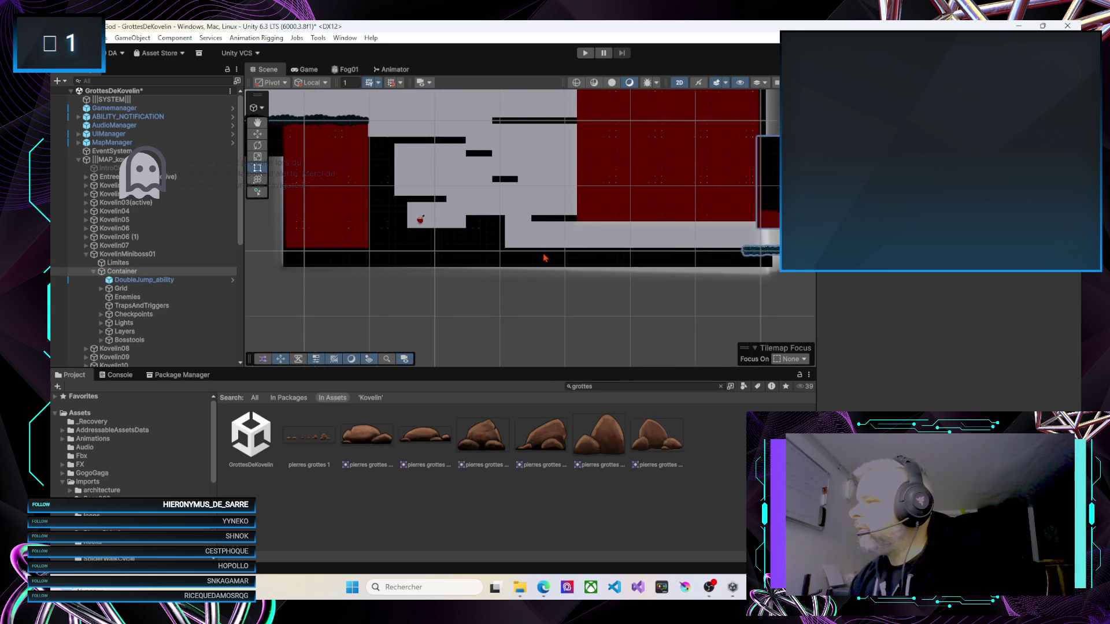
drag(546, 255, 563, 249)
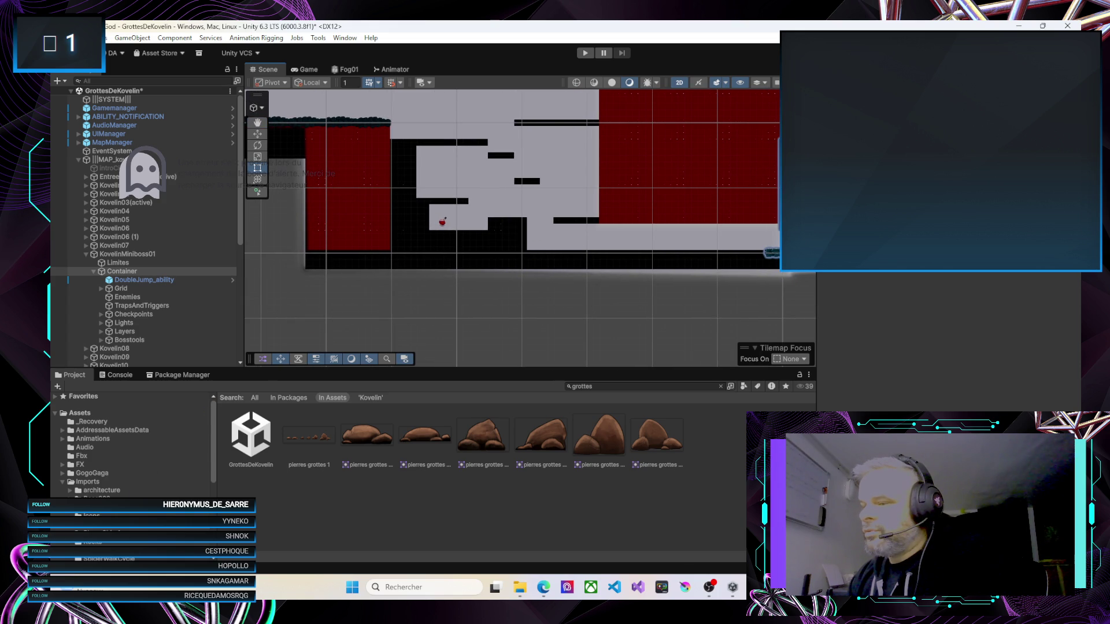
Select the Imports/Kovelin folder and clear the 'grottes' search to list its sprites
scroll(115, 460, down, 3)
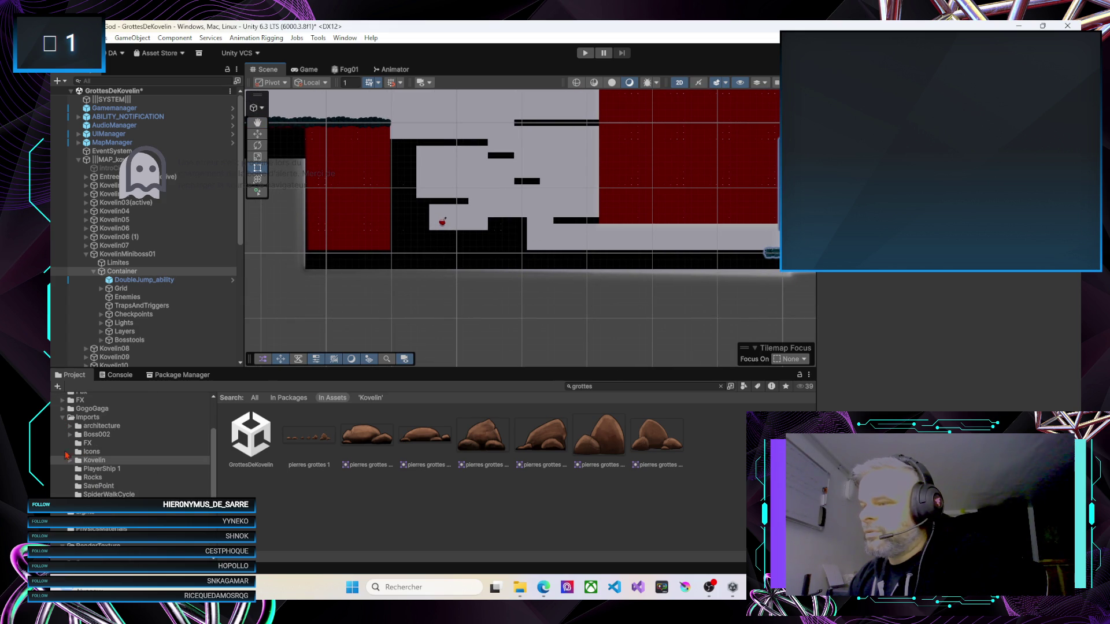
click(70, 461)
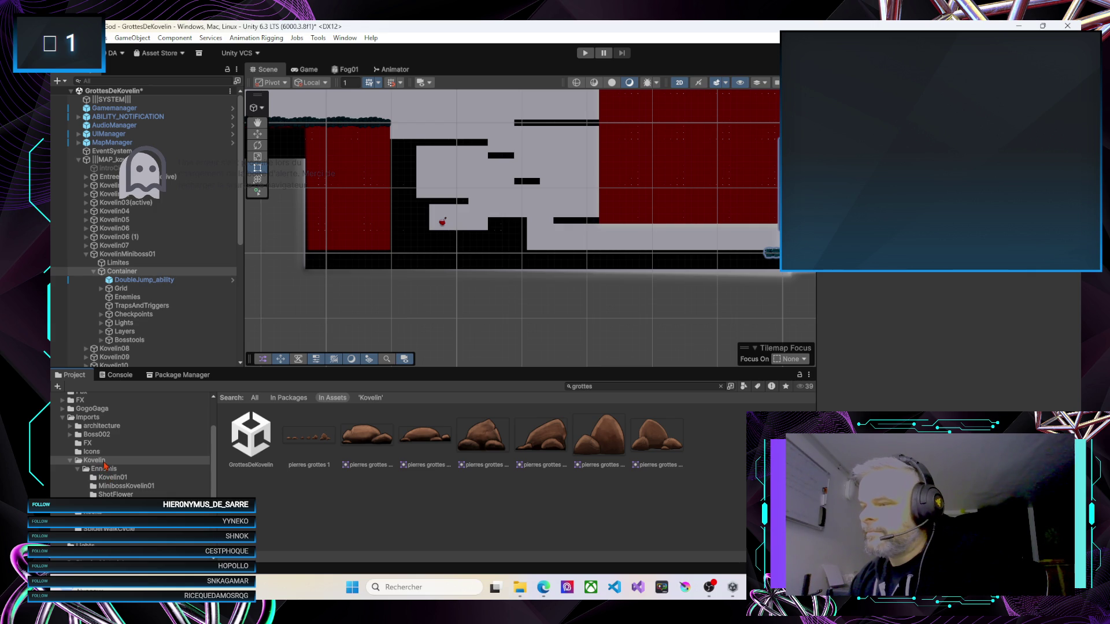
click(78, 470)
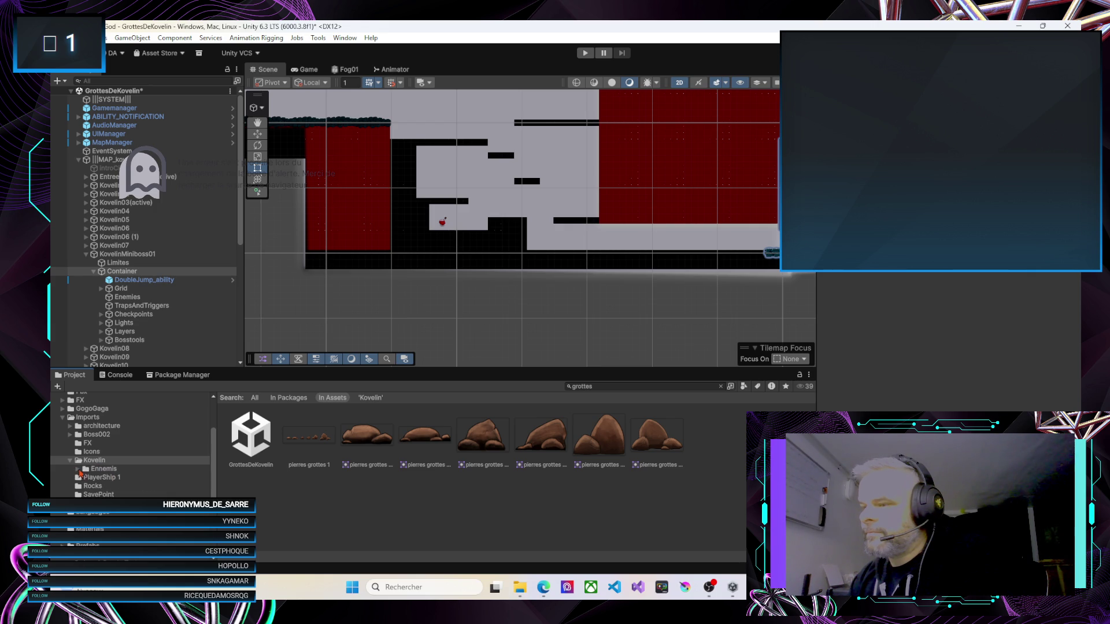
click(92, 464)
click(707, 386)
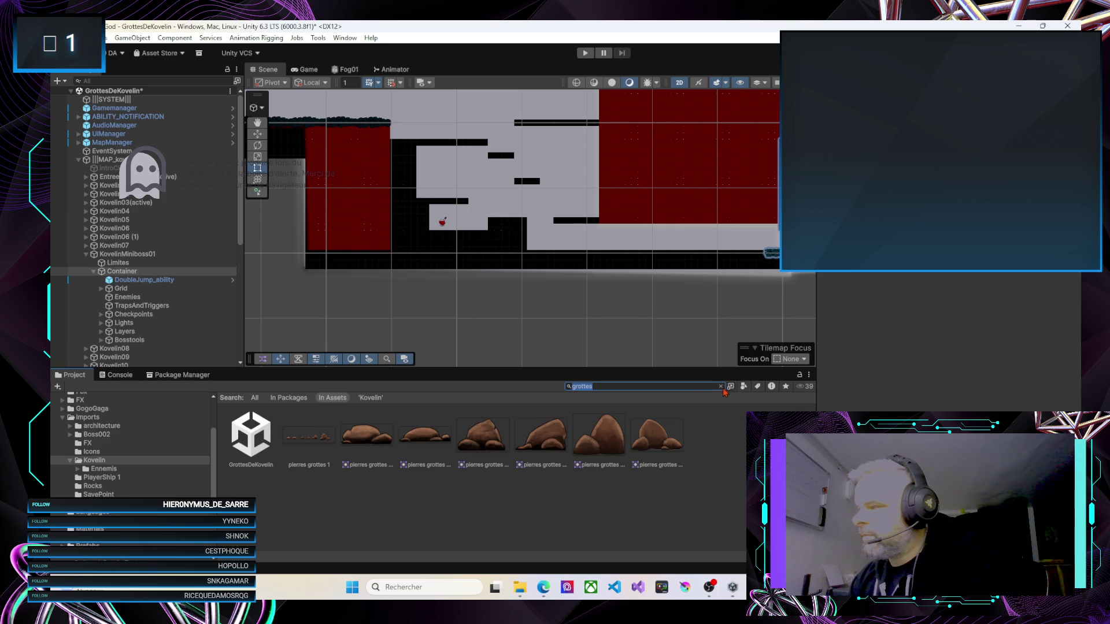
click(721, 386)
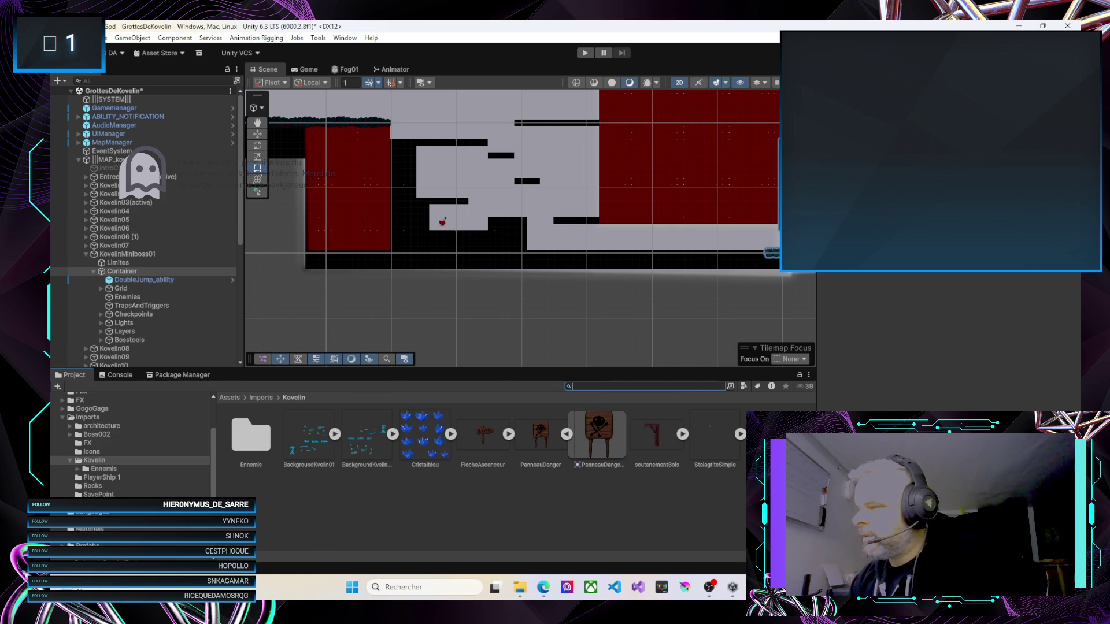
Drop the PanneauDanger sprite into the cave, shrink it, set Order in Layer -2 and shift it right
drag(598, 437, 565, 213)
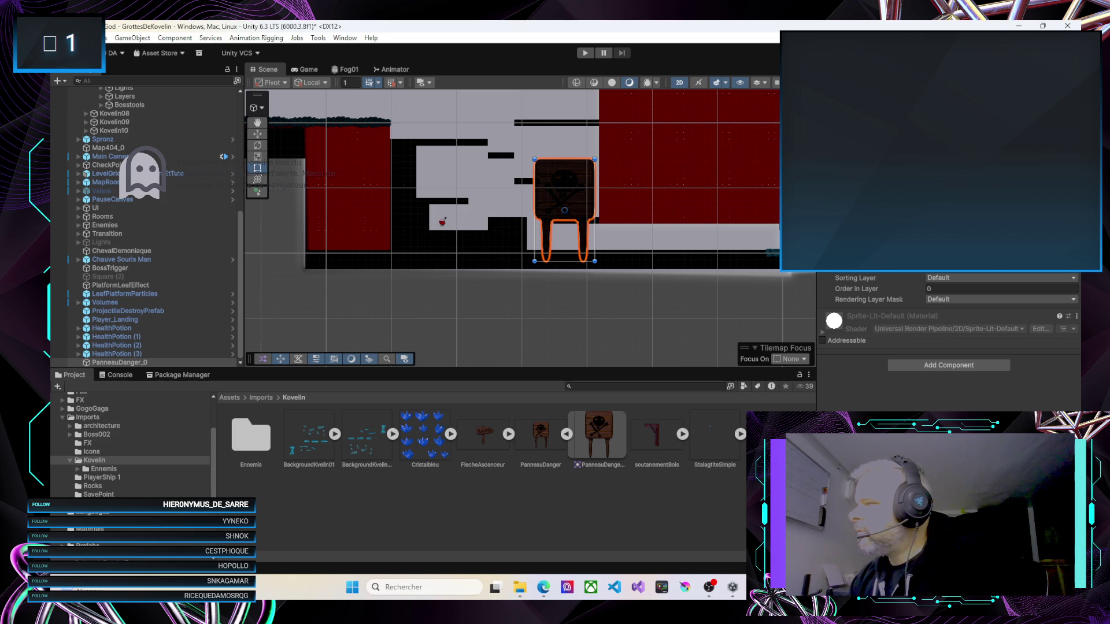
drag(534, 160, 602, 244)
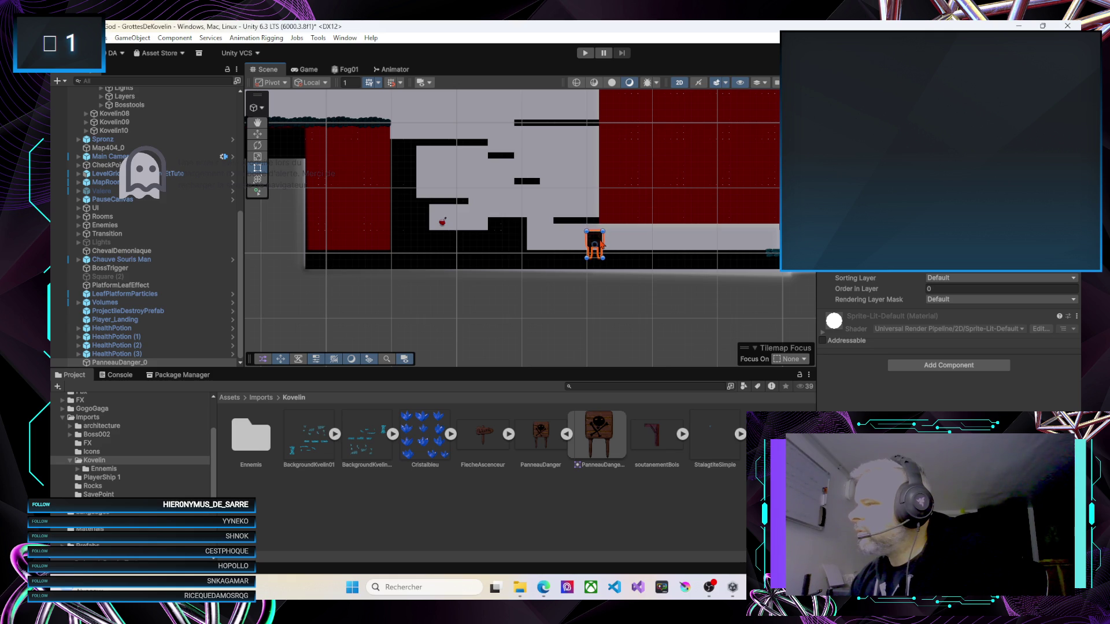
drag(921, 289, 918, 290)
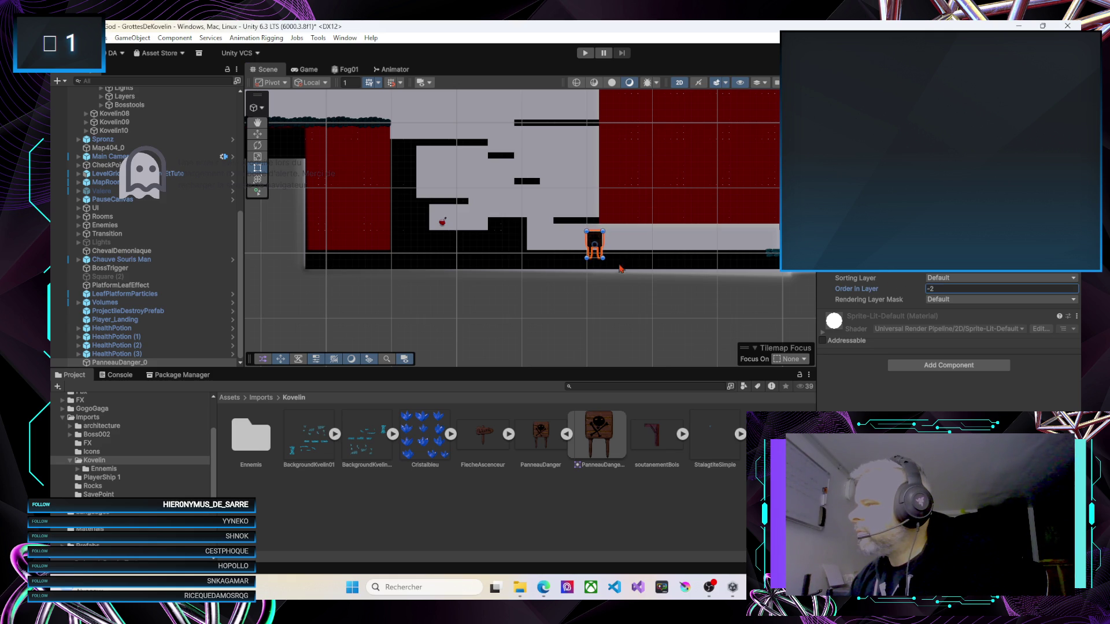
scroll(616, 257, up, 5)
scroll(618, 256, up, 1)
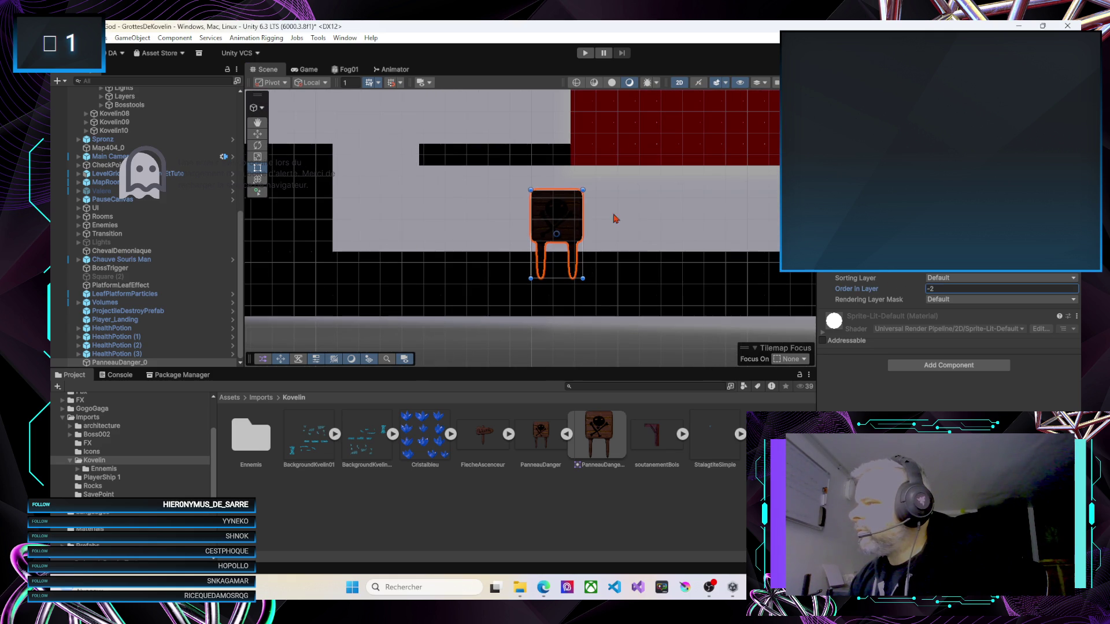
mouse_move(570, 220)
mouse_down()
mouse_move(597, 216)
mouse_move(571, 216)
mouse_up()
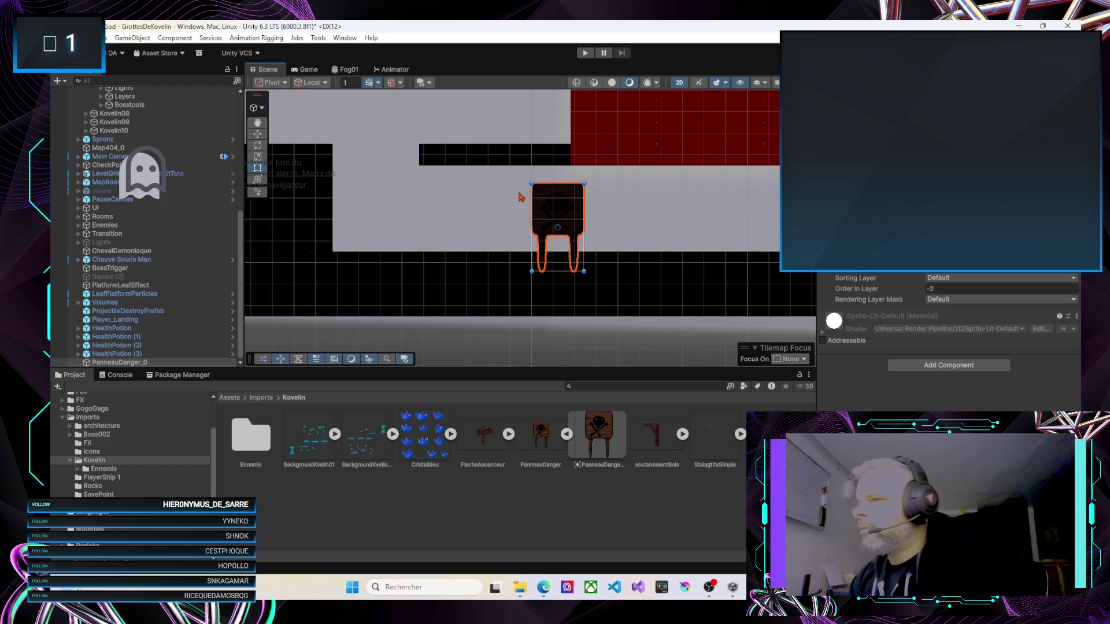
right_click(120, 364)
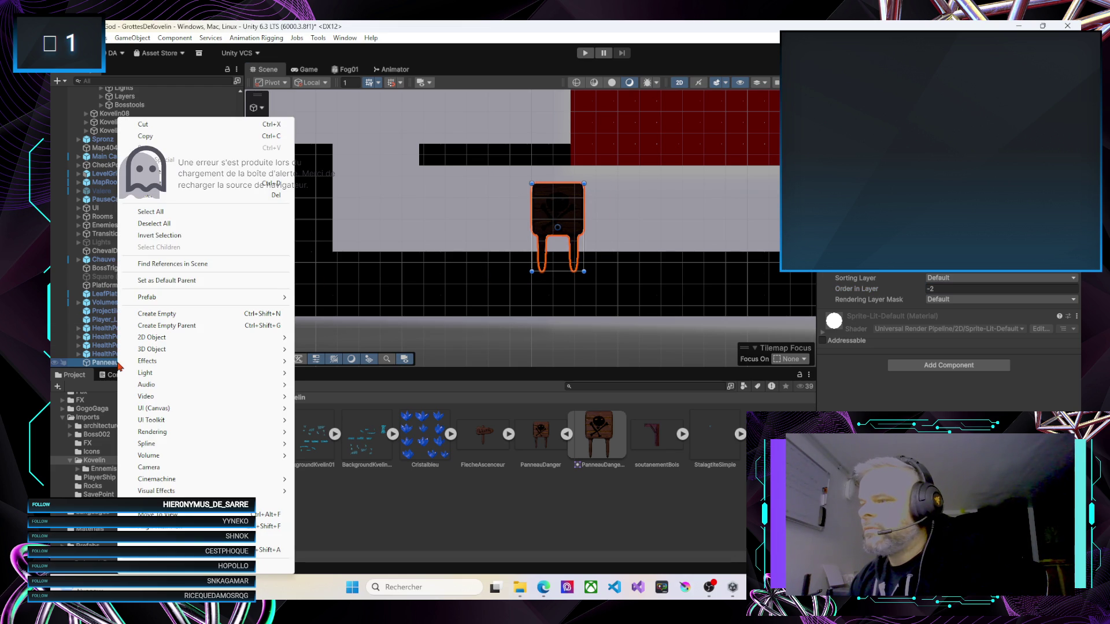
Add a Spot Light 2D as a child of PanneauDanger_0 and raise it above the sign
mouse_move(151, 350)
mouse_move(154, 376)
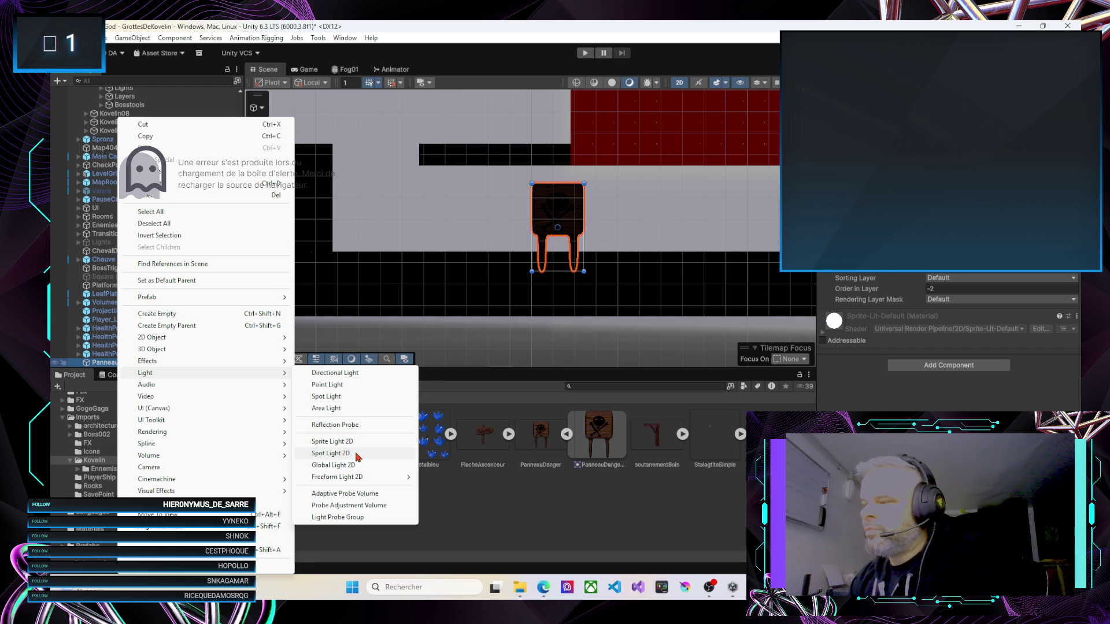
click(331, 453)
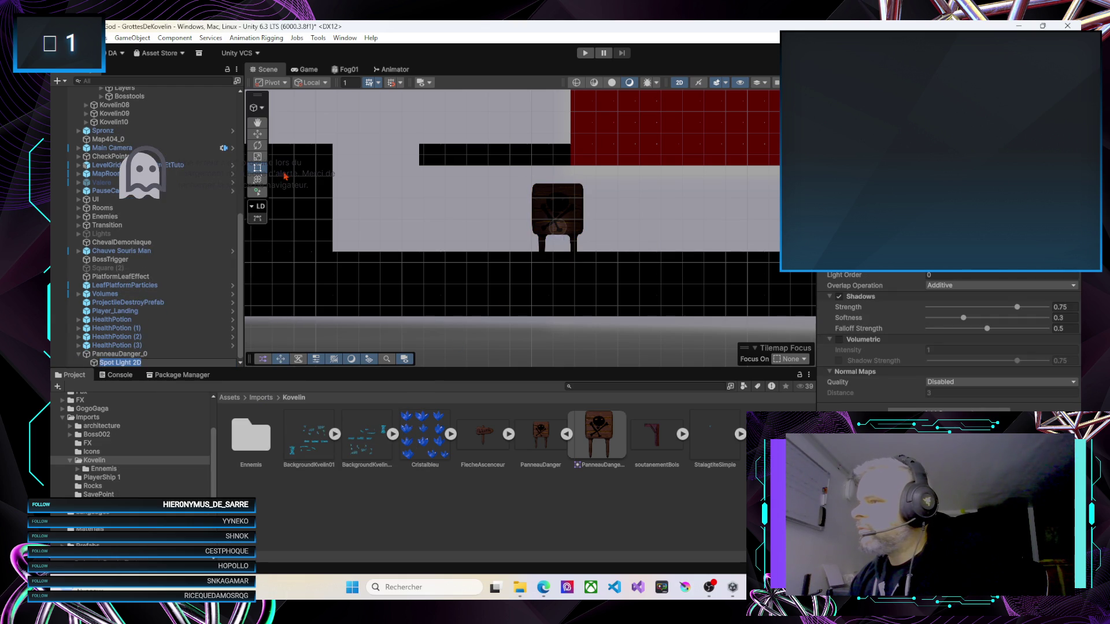
click(257, 133)
mouse_move(558, 188)
mouse_down()
mouse_move(559, 211)
mouse_move(559, 173)
mouse_up()
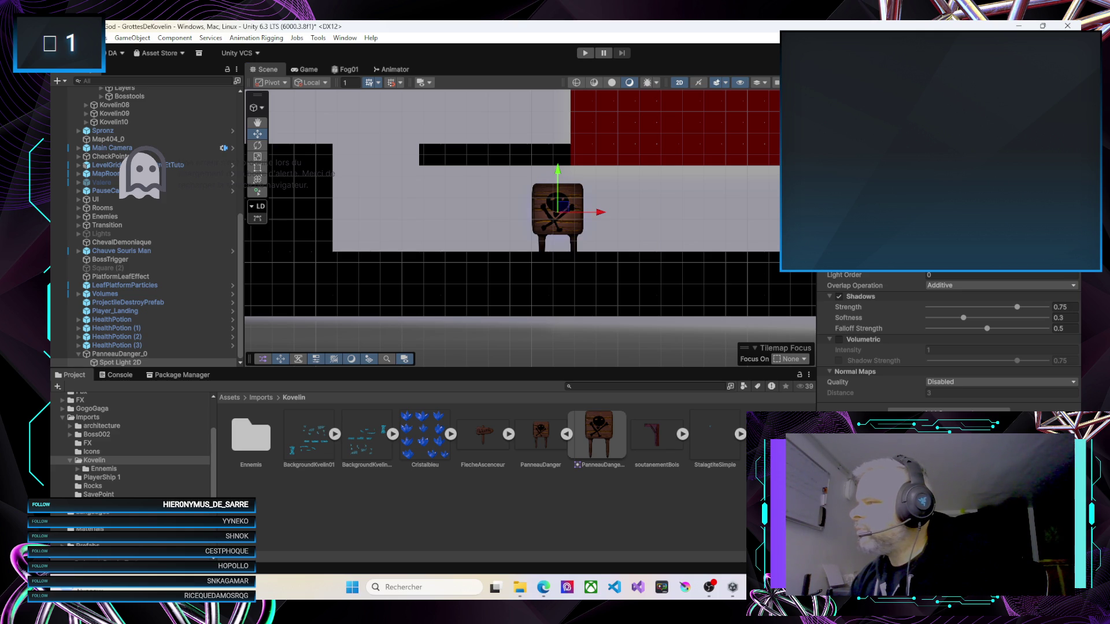
Toggle the light's Volumetric option on and off, then move the spot light further up
key(f)
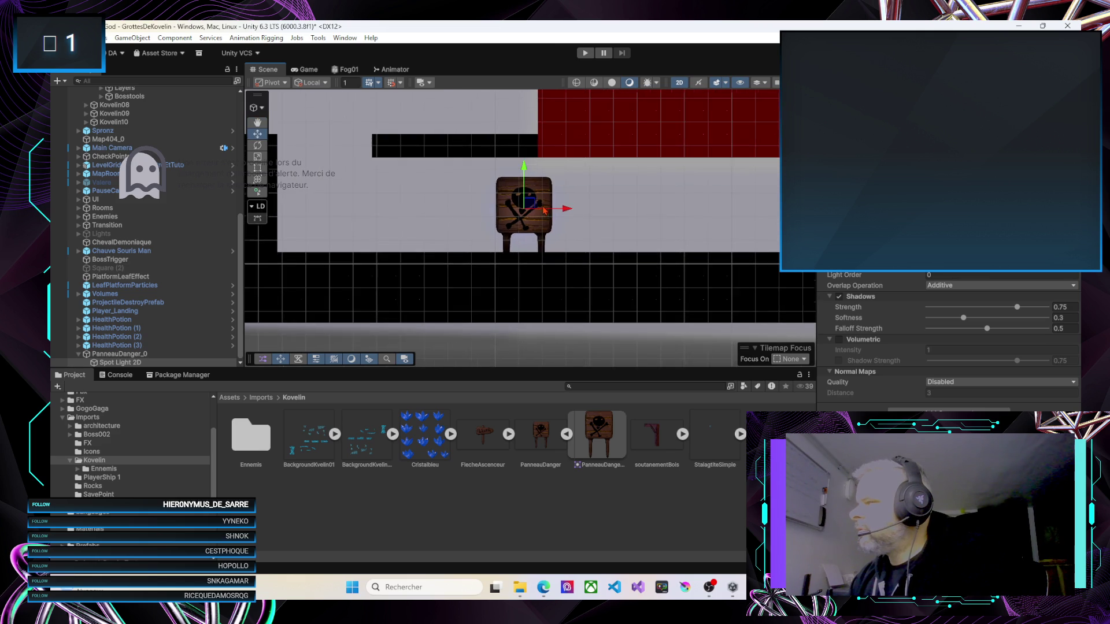
scroll(545, 210, up, 4)
scroll(542, 229, down, 1)
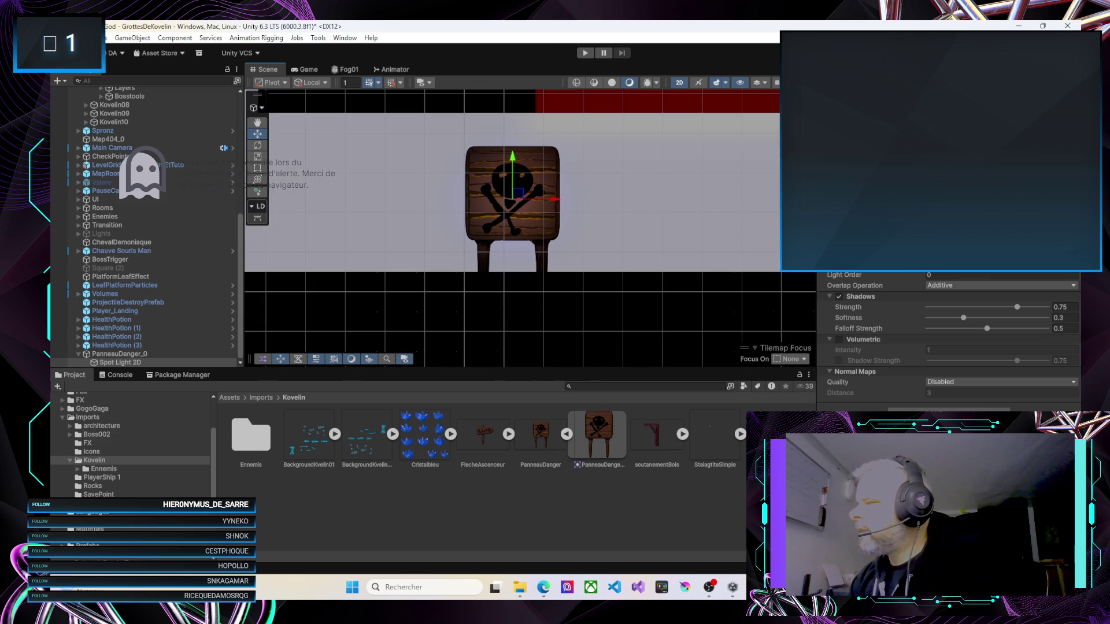
click(840, 341)
click(839, 340)
click(840, 340)
click(839, 341)
drag(518, 174, 514, 156)
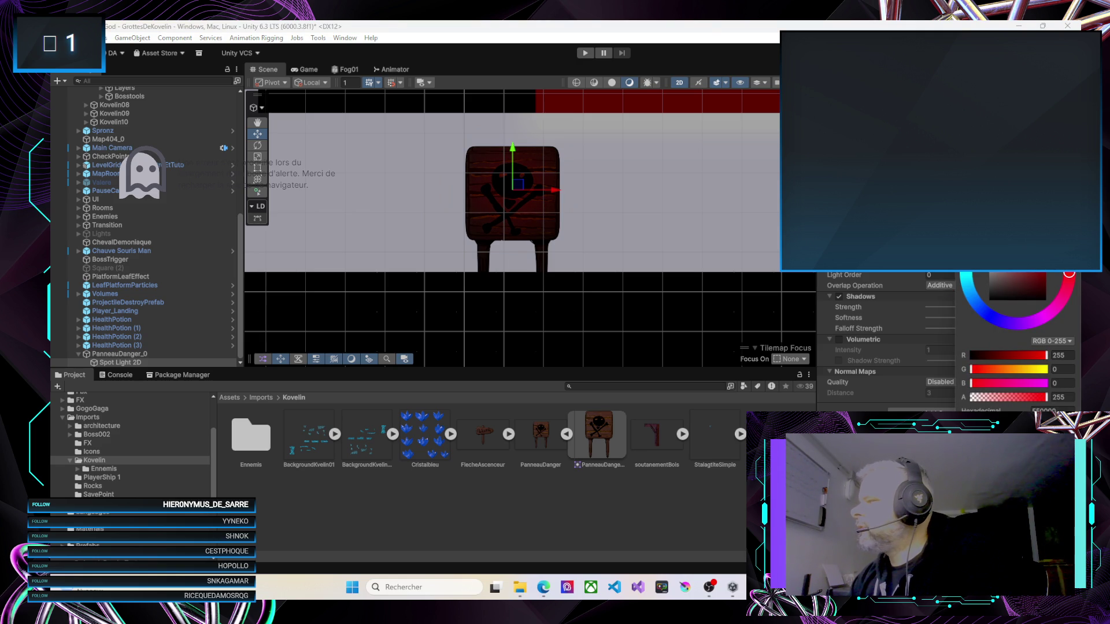
Close the colour picker and set Target Sorting Layers to Nothing, then tick Default and Defaultbis
key(Return)
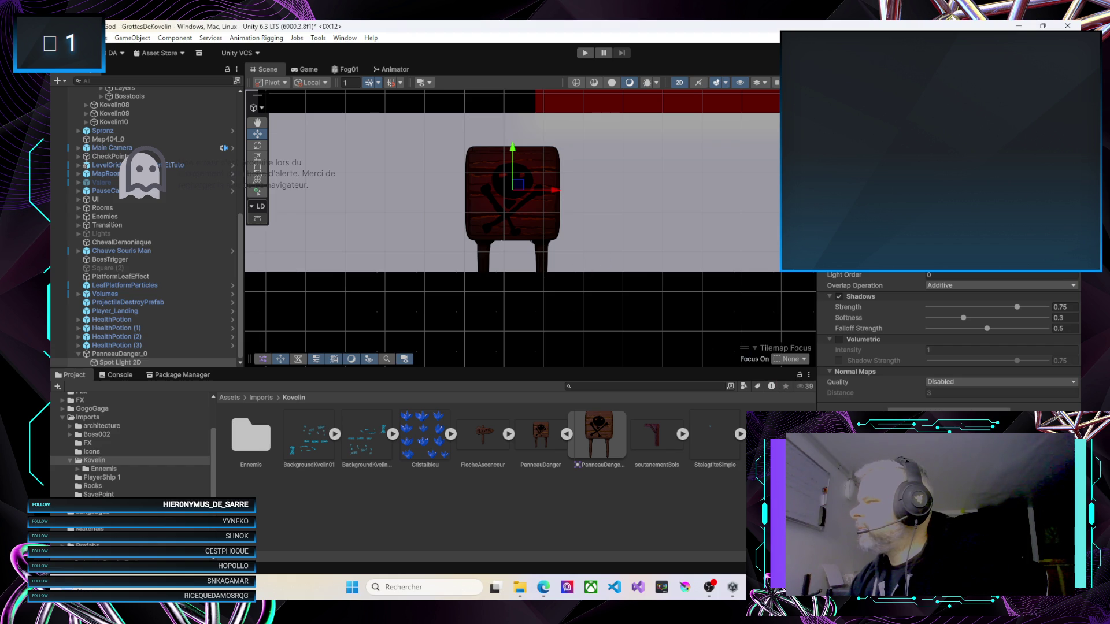
click(1000, 264)
click(961, 273)
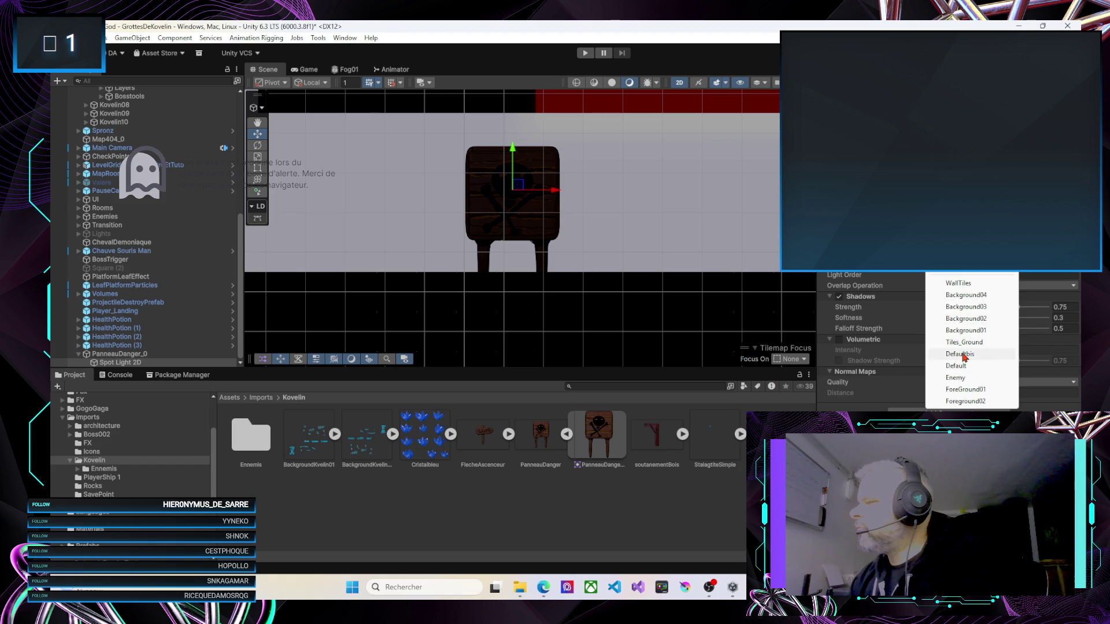
click(957, 366)
click(953, 354)
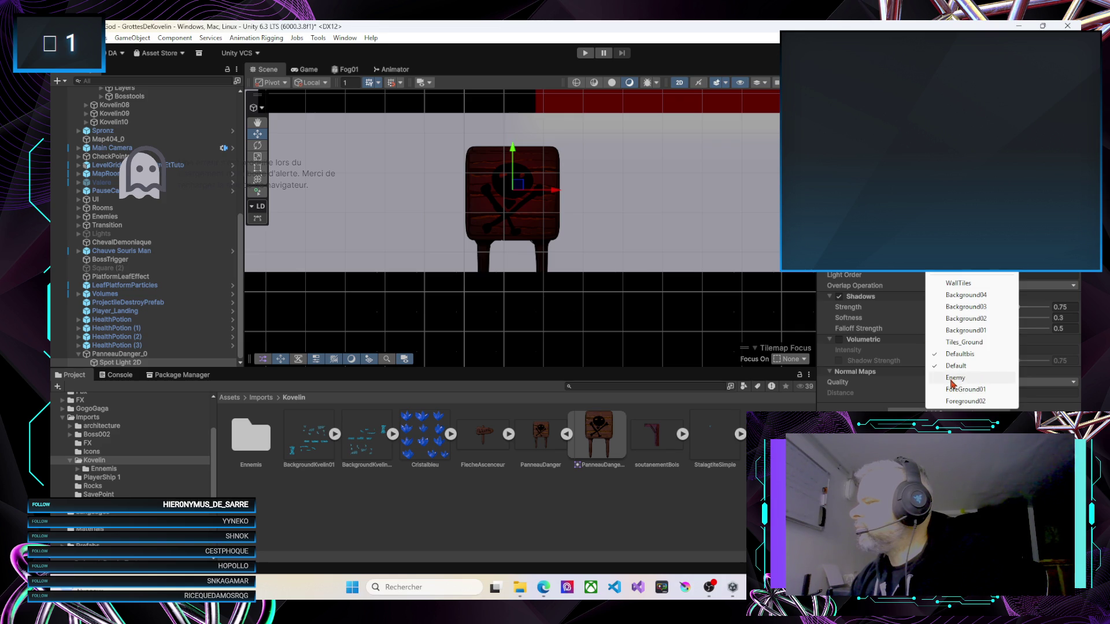
click(955, 333)
Zoom the Scene view out and enter Play mode with Ctrl+P
scroll(459, 211, down, 8)
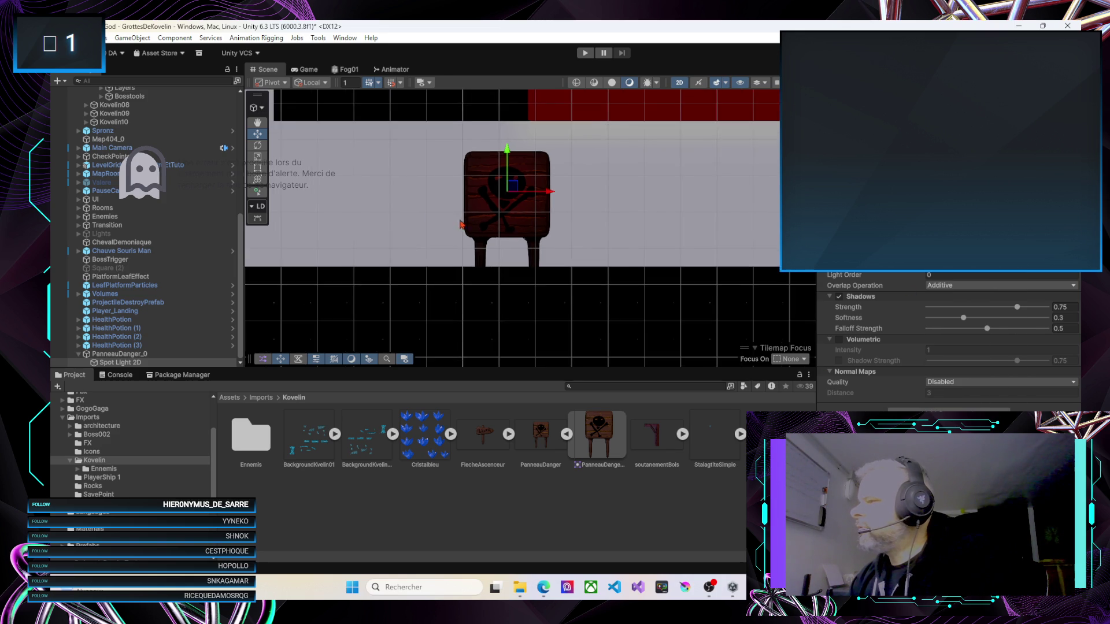
scroll(458, 211, down, 1)
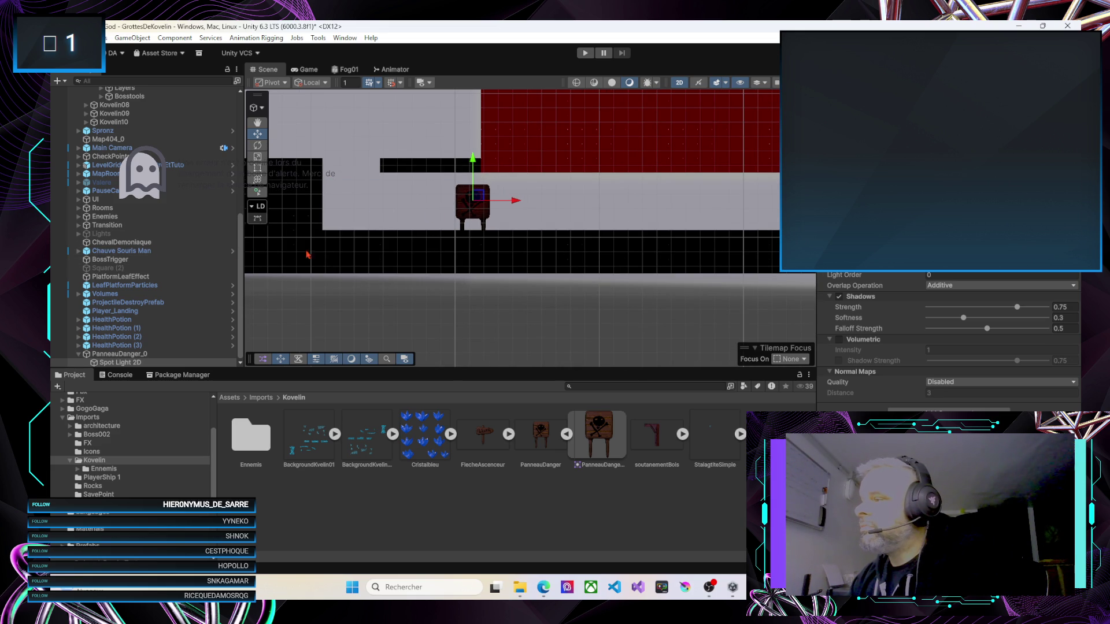
key(ctrl+p)
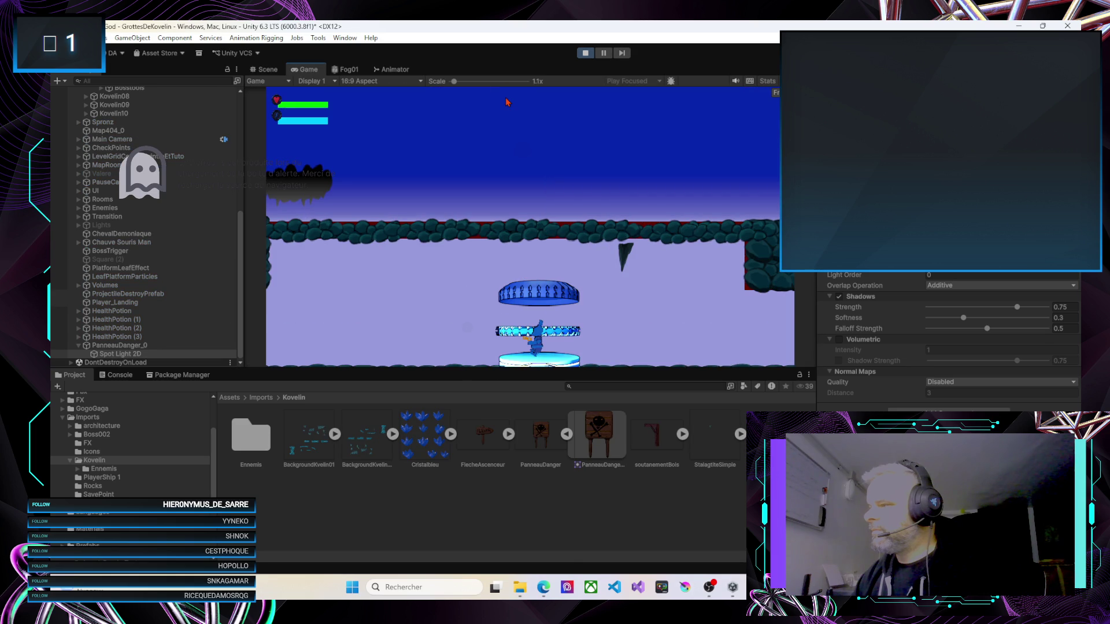
Walk the character right off the lift onto the ledge by the wall and jump up
key(Right)
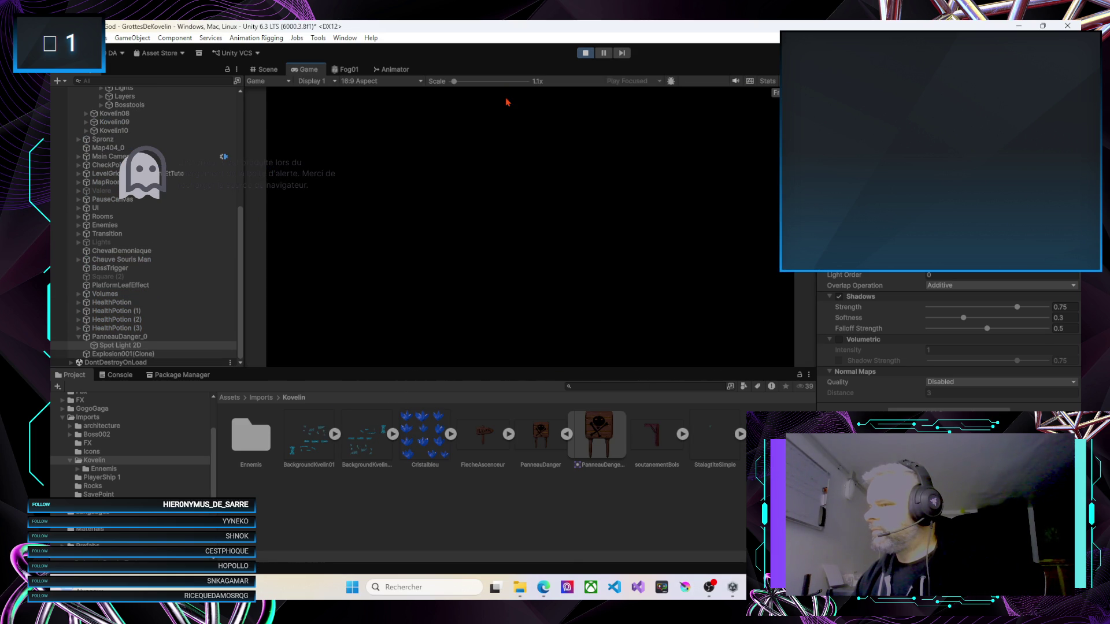
key(Right)
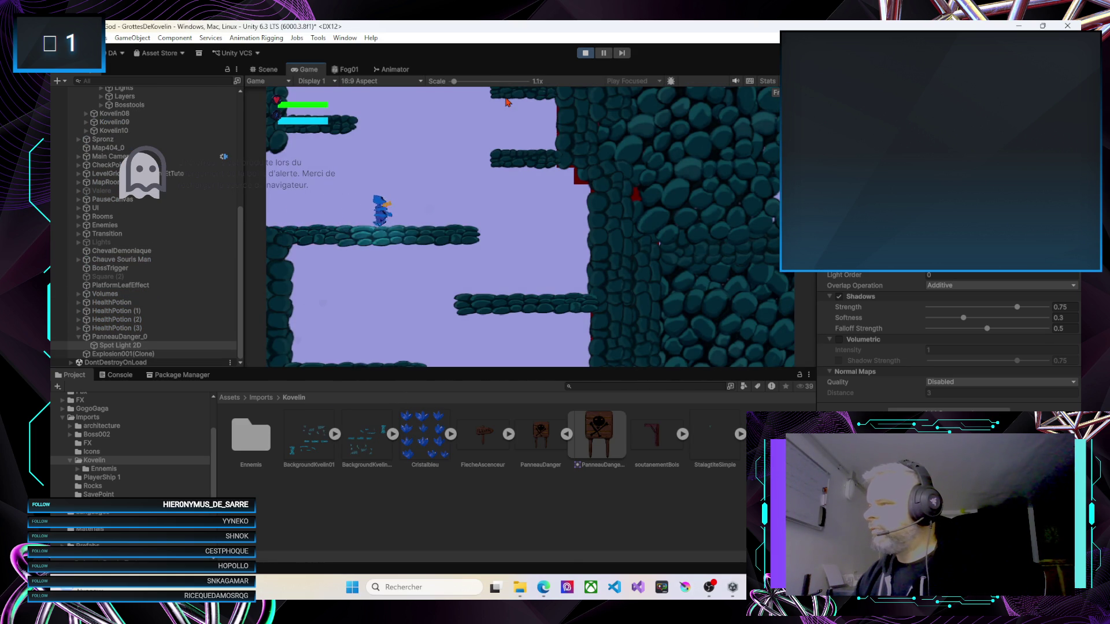
key(Right)
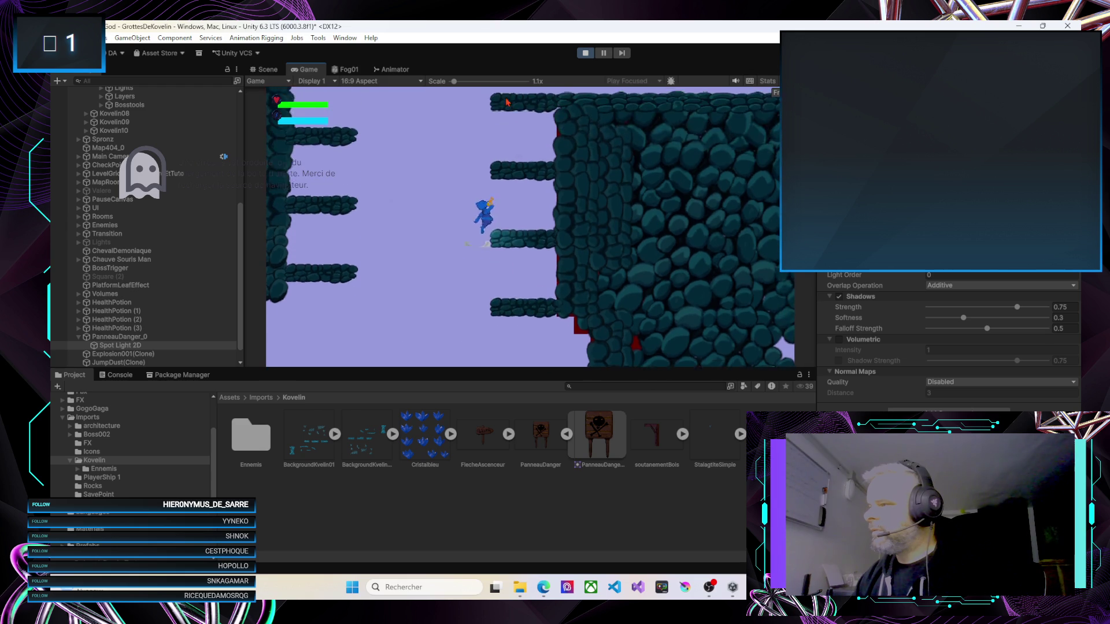
key(space)
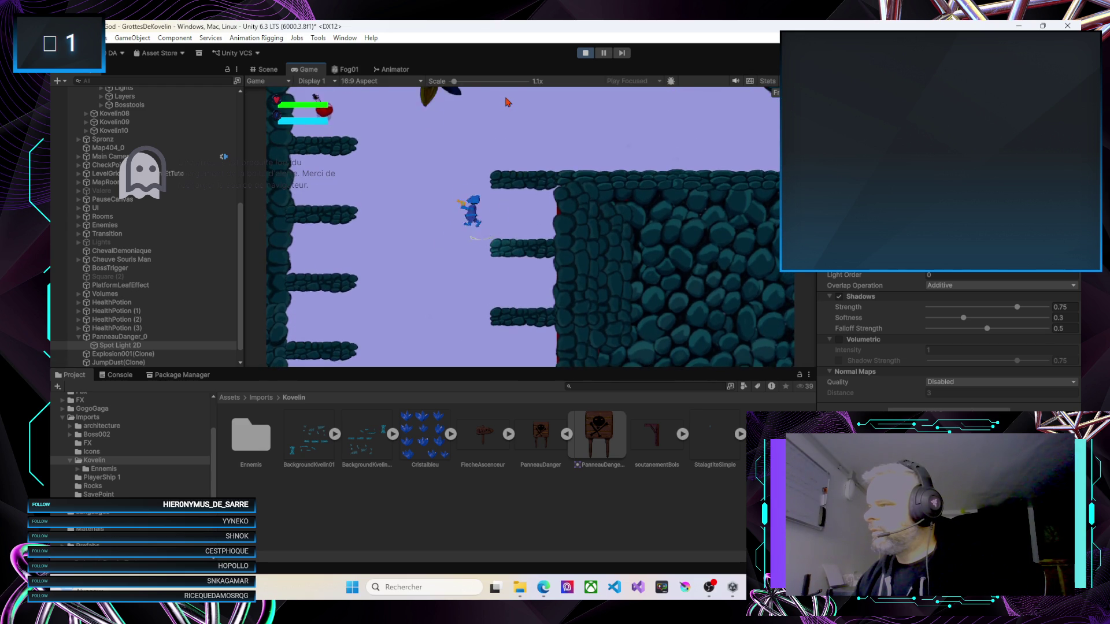
key(Right)
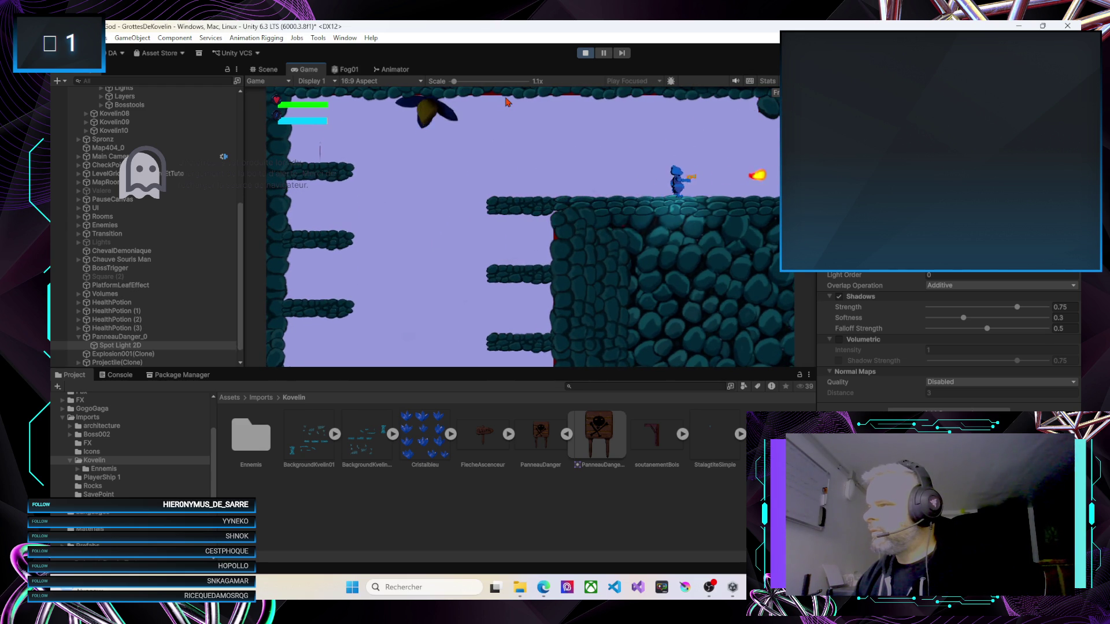
Pause with Escape and choose Menu Principal to reach the 'titre du jeu' title screen
key(Escape)
key(Down)
key(Up)
key(Down)
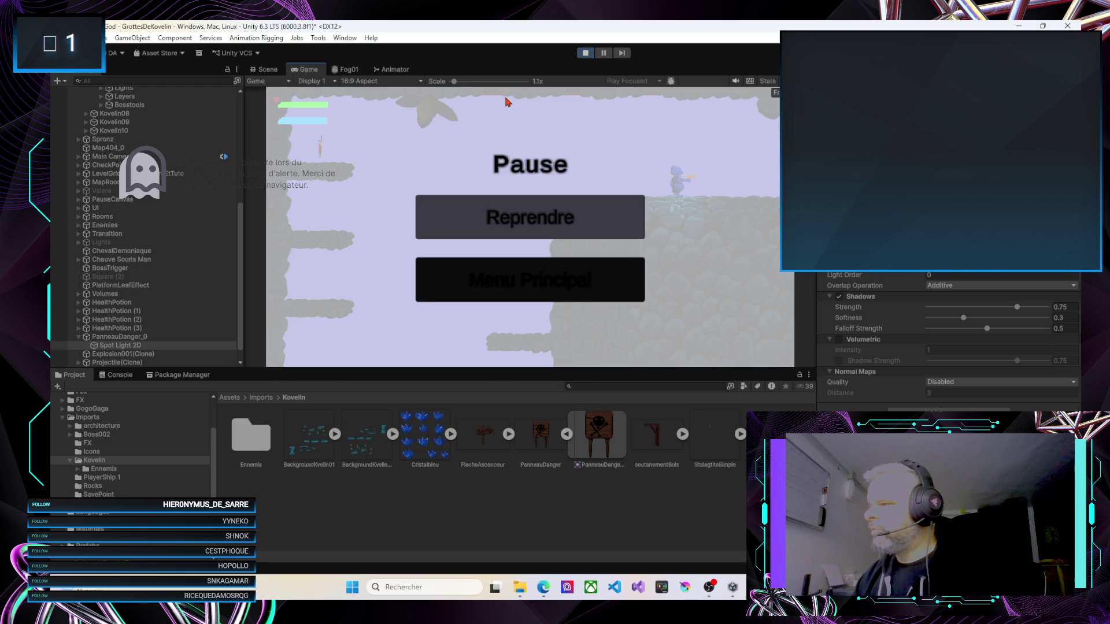
key(Return)
key(Up)
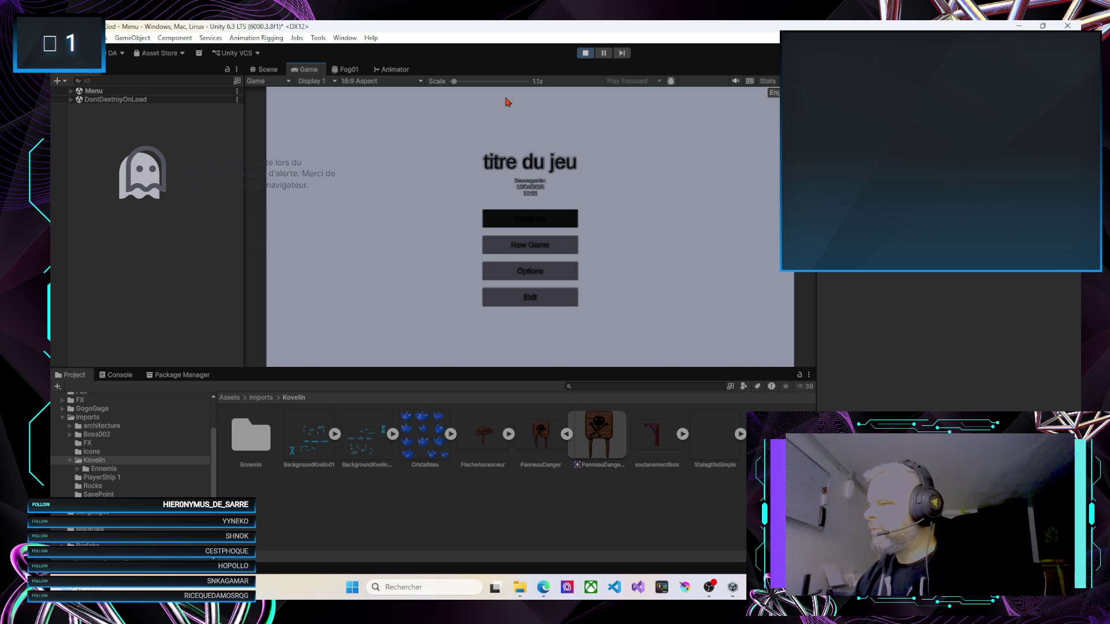
Choose Continue, climb the cave shaft onto the right rock ledge and run into the new area
key(Return)
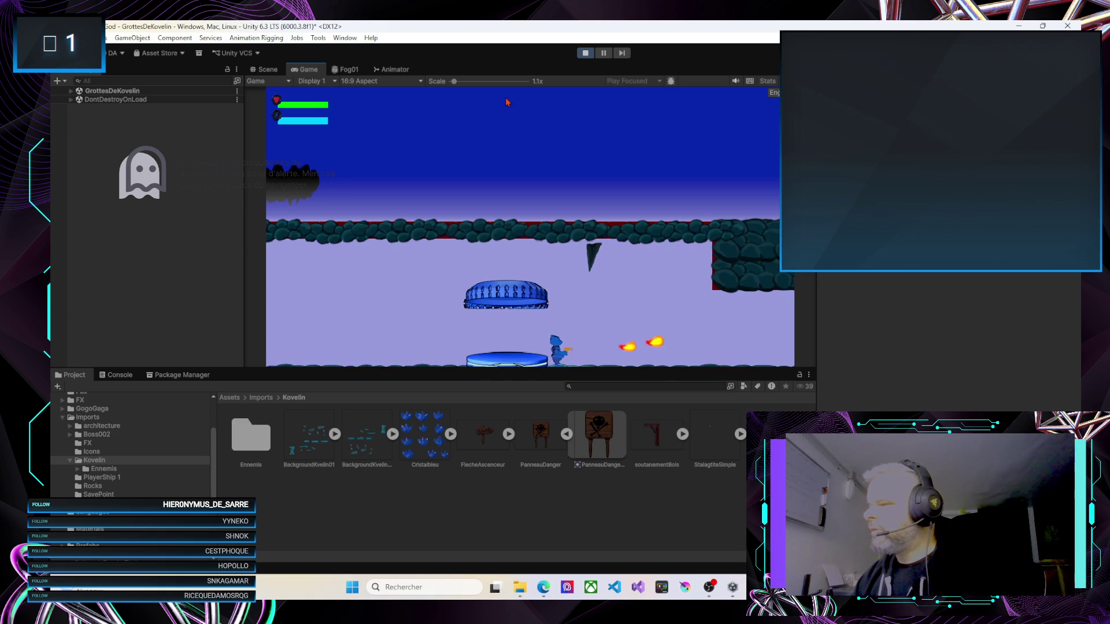
key(Right)
key(Right)
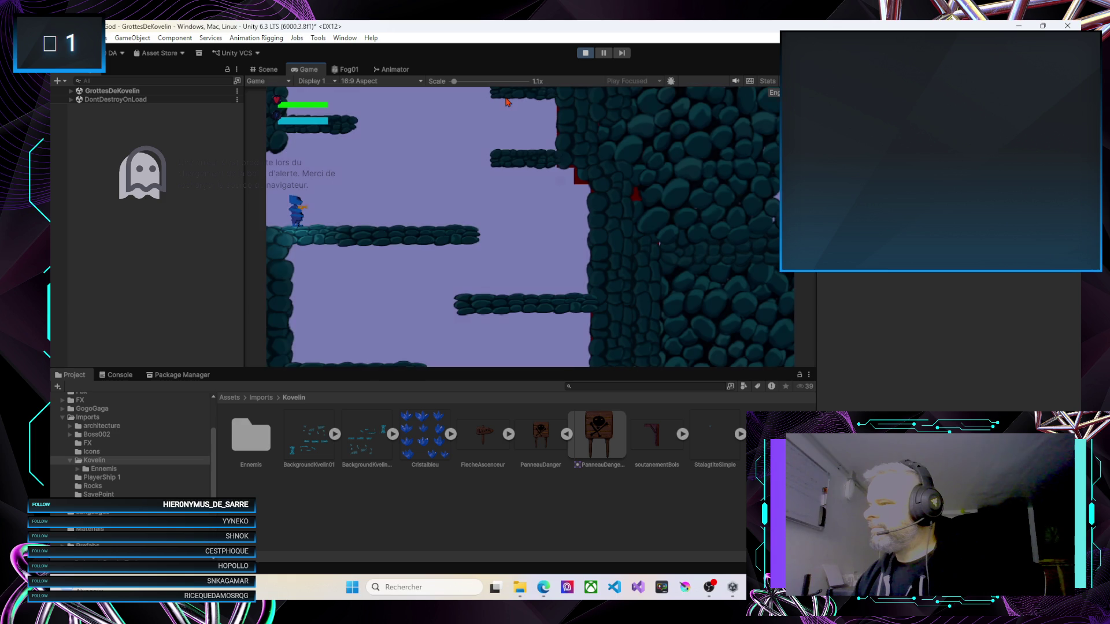
key(Right)
key(space)
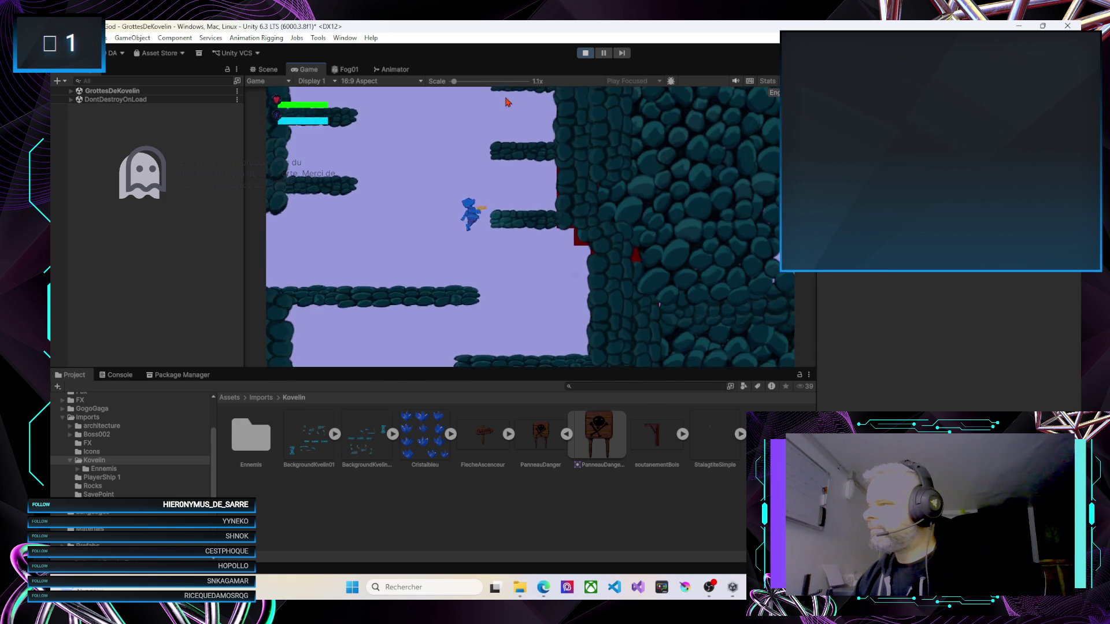
key(space)
key(space)
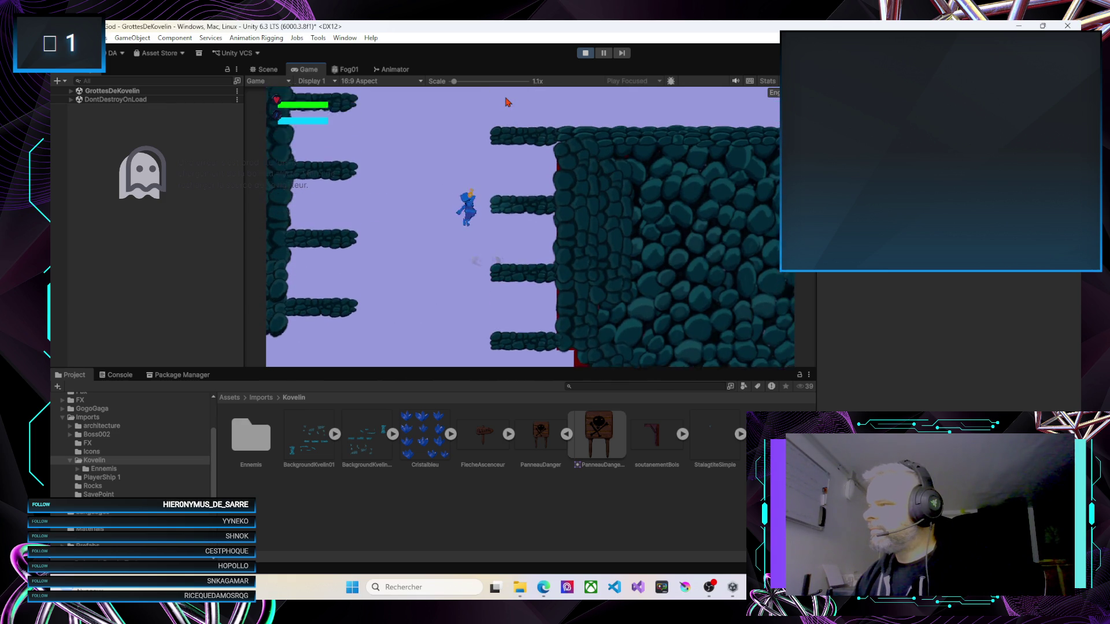
key(space)
key(Right)
key(Right)
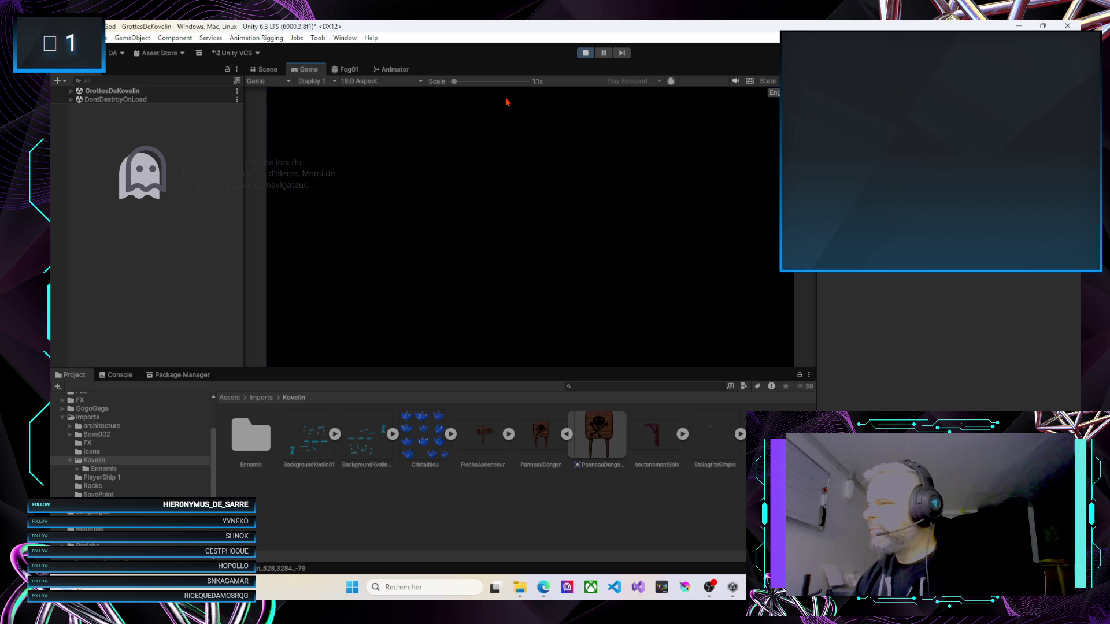
key(Right)
key(Right)
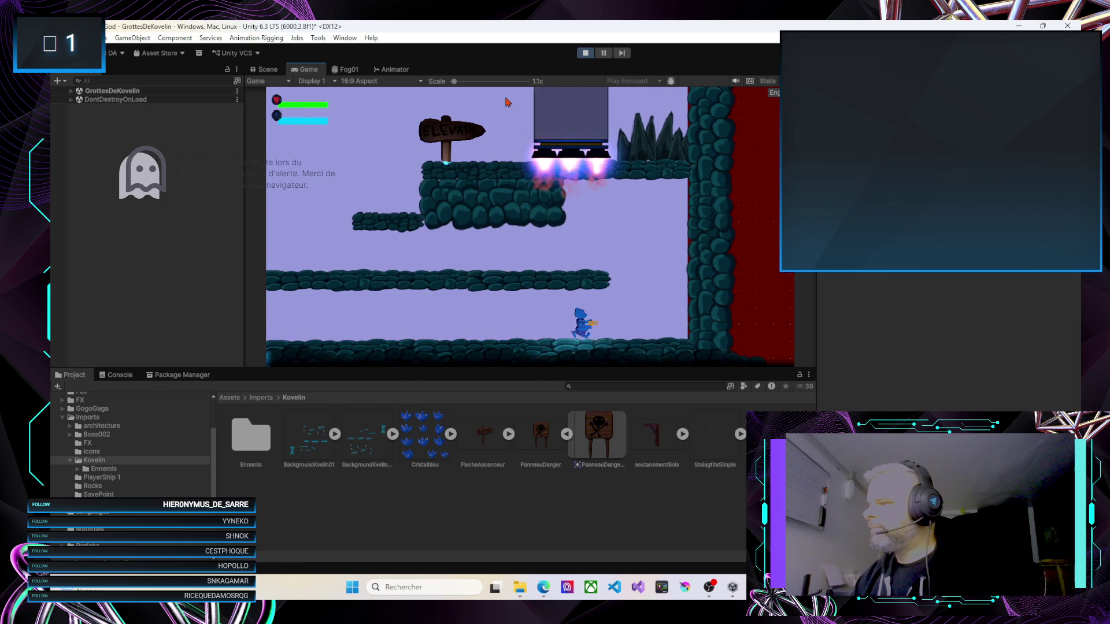
Jump across the ledges to the Elevator sign, ride the elevator up and exit into the next room
key(space)
key(Left)
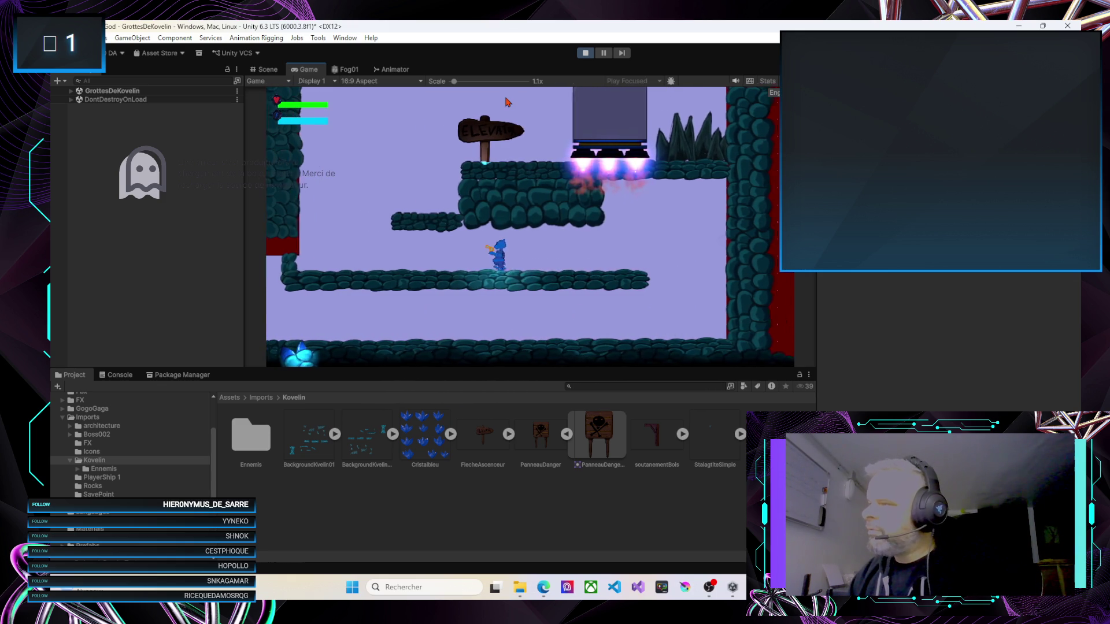
key(Left)
key(space)
key(Right)
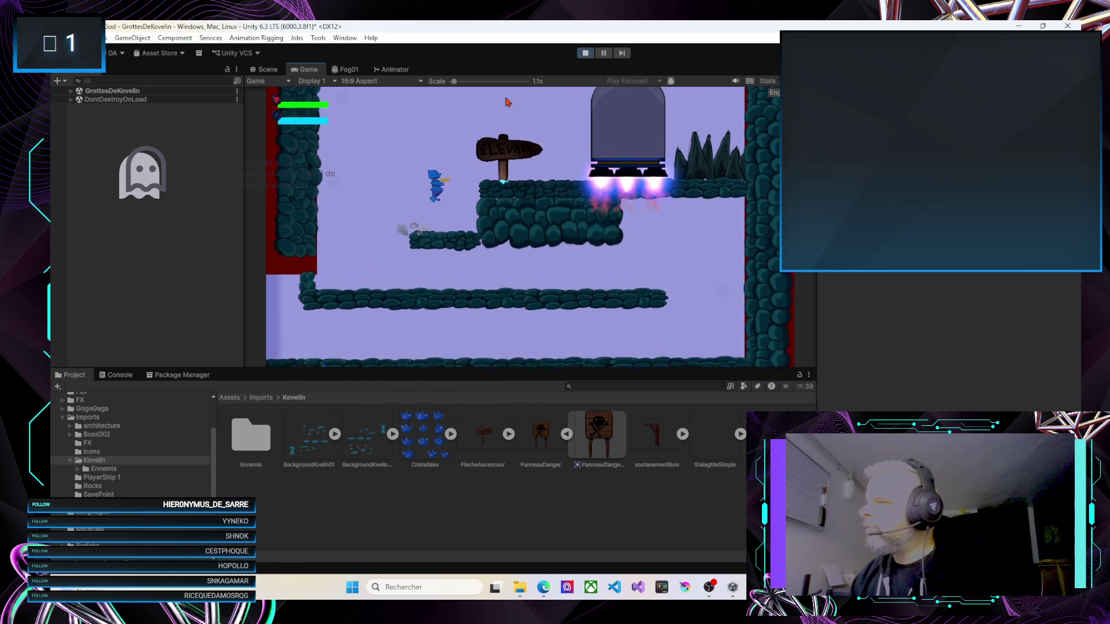
key(Left)
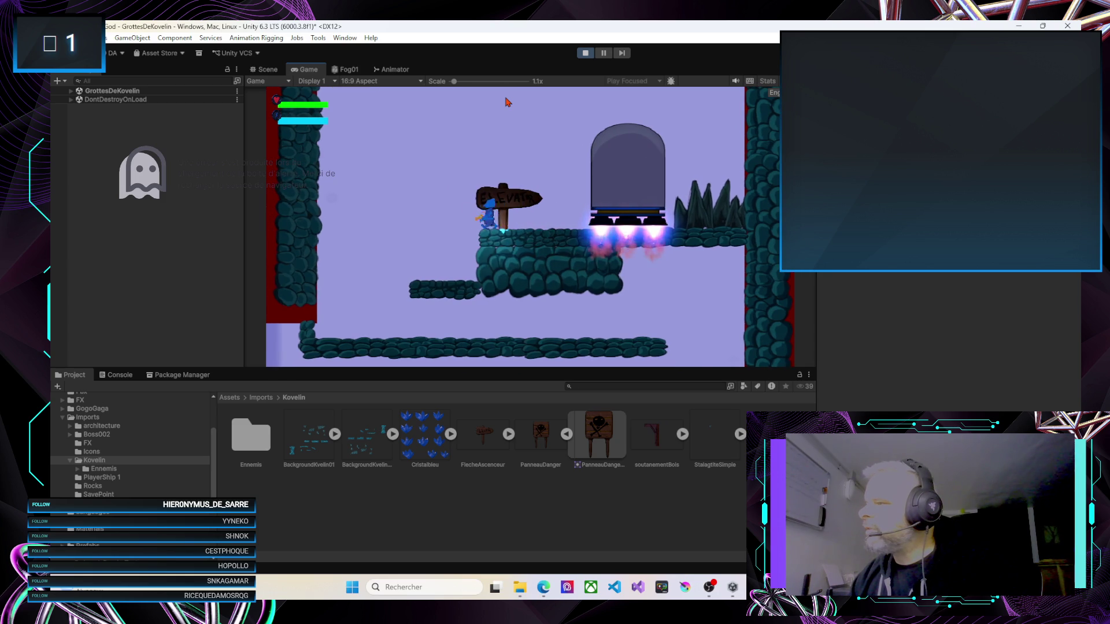
key(space)
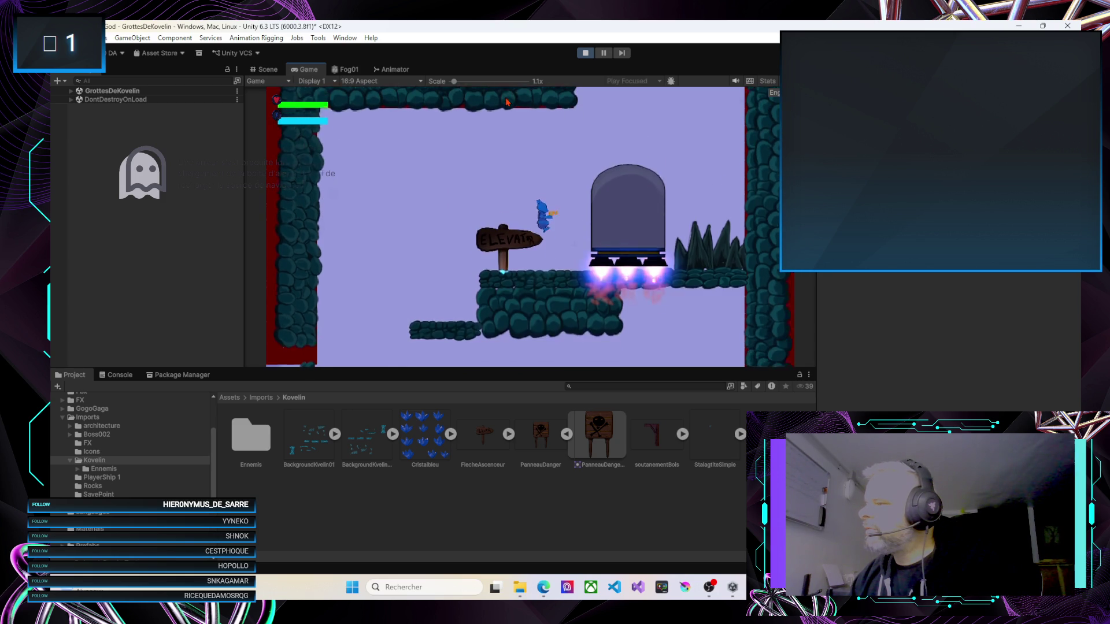
key(Right)
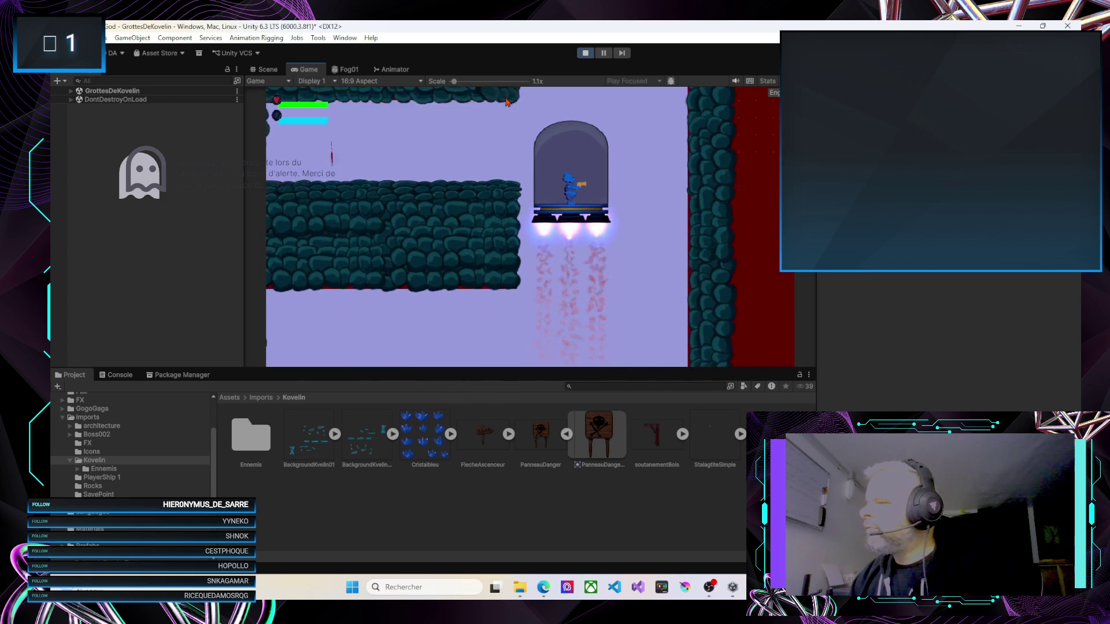
key(Right)
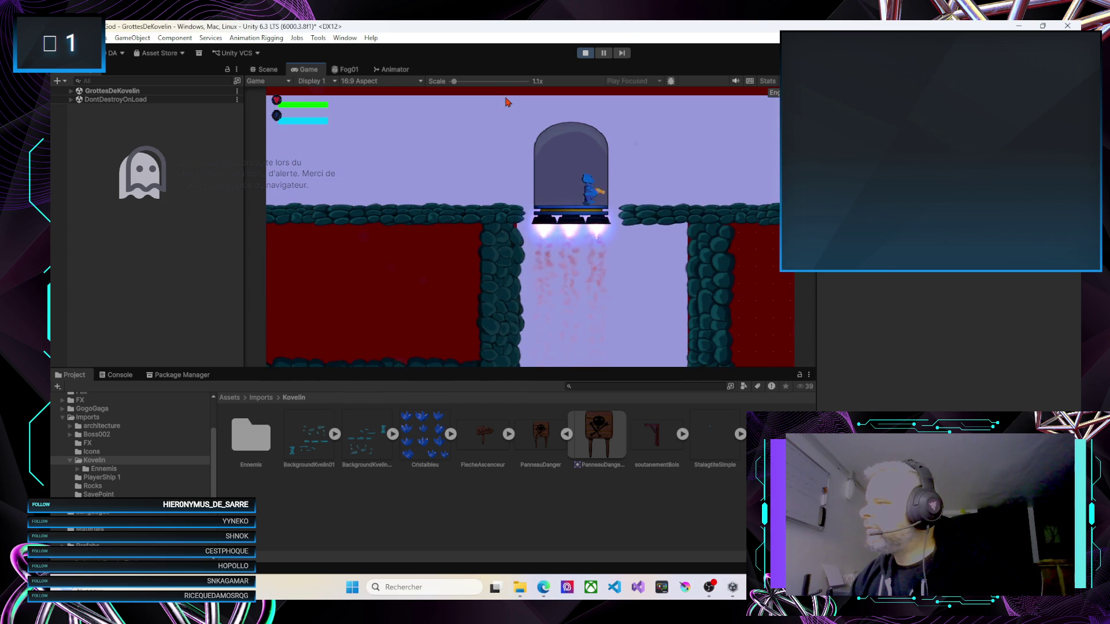
key(Right)
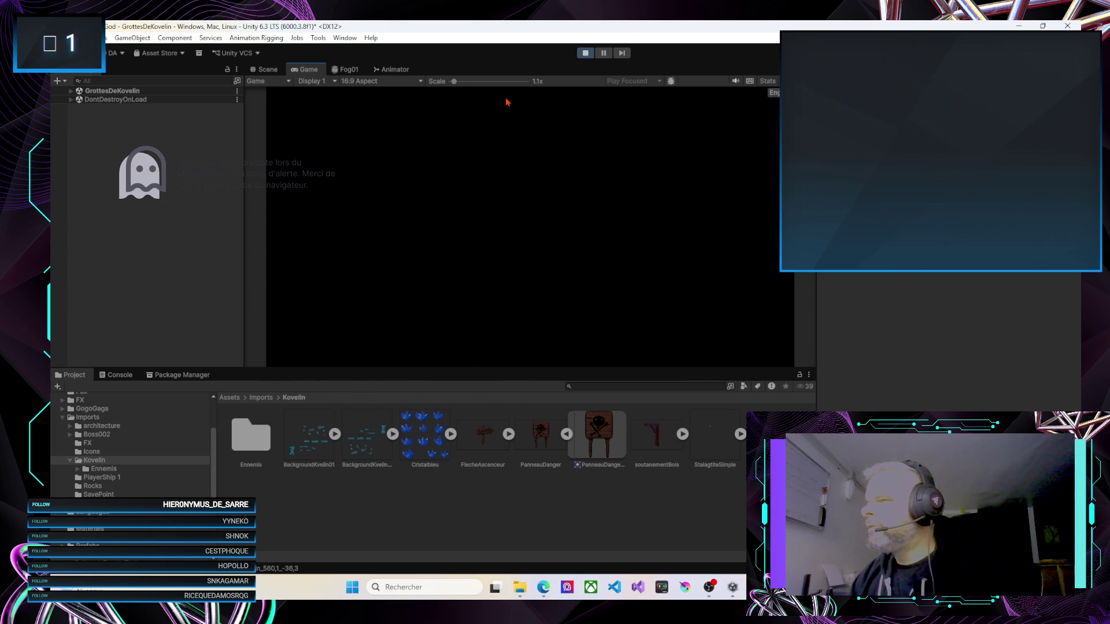
Walk right past the blue crystal, pit and black platforms, then past the skull sign
key(Right)
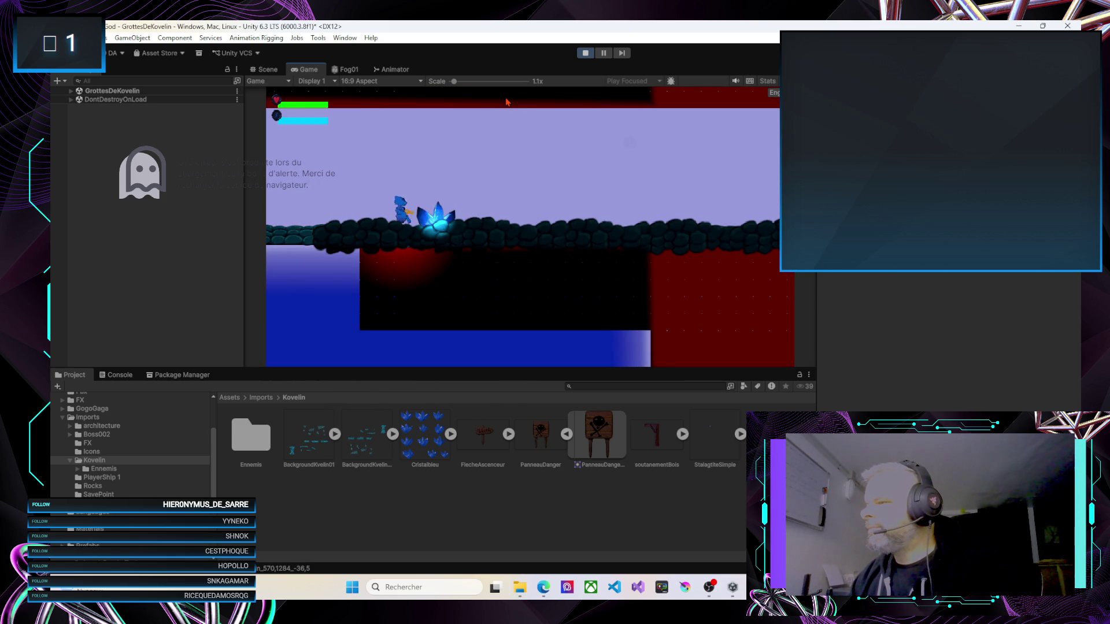
key(Right)
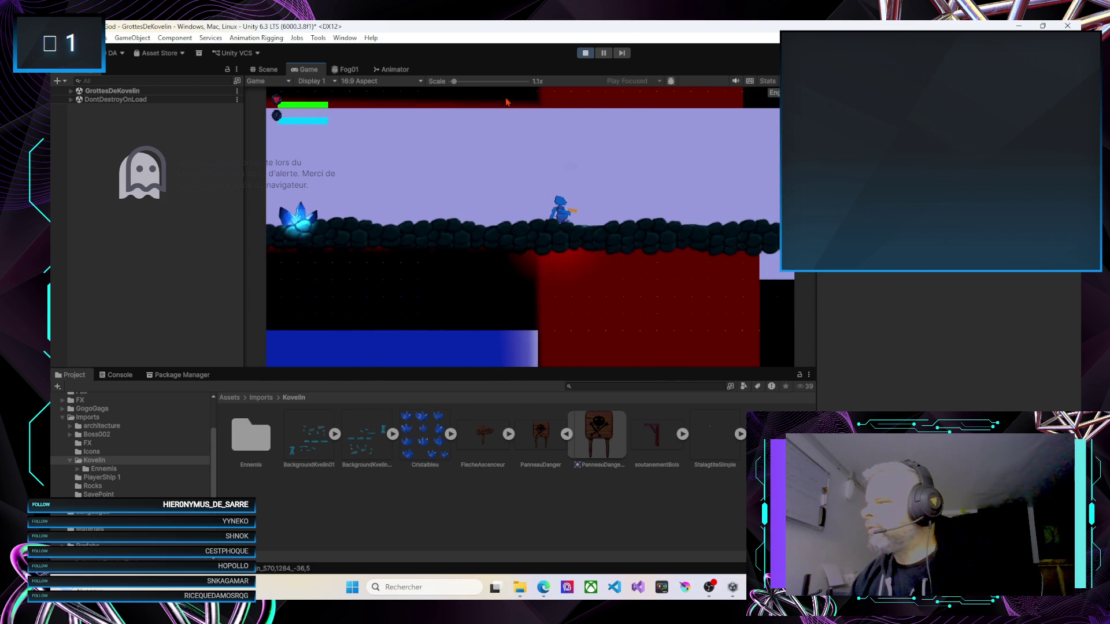
key(Right)
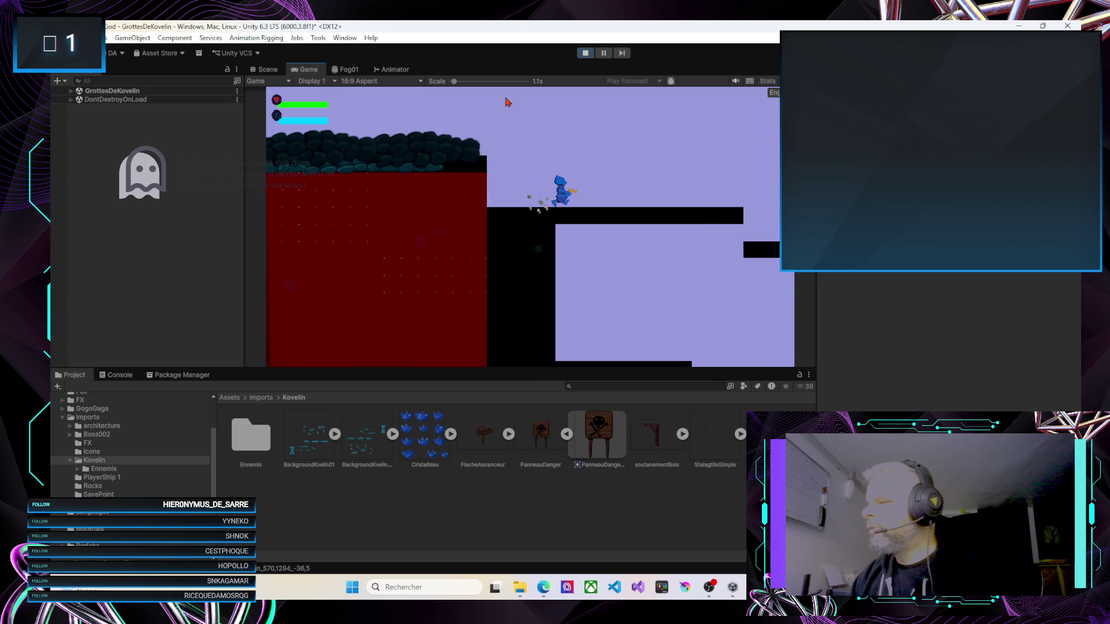
key(Right)
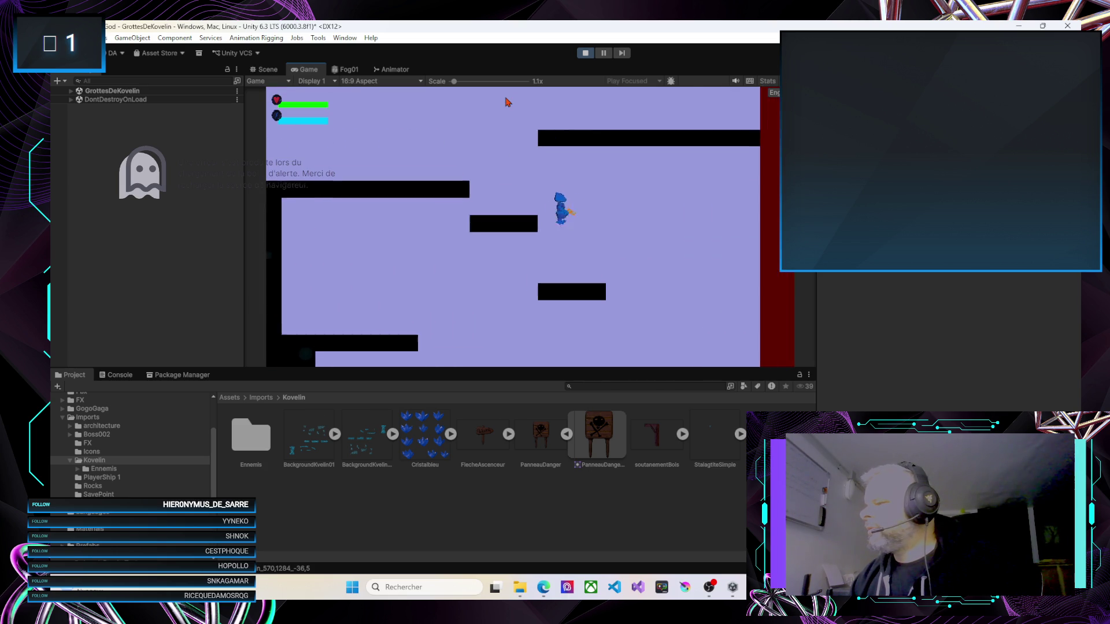
key(Right)
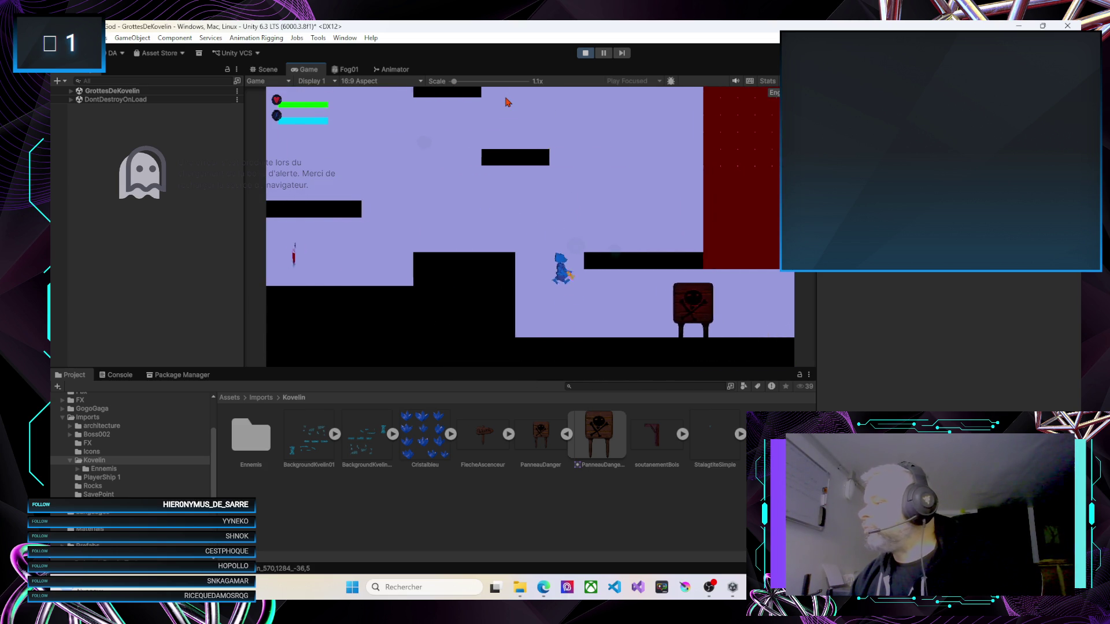
key(Right)
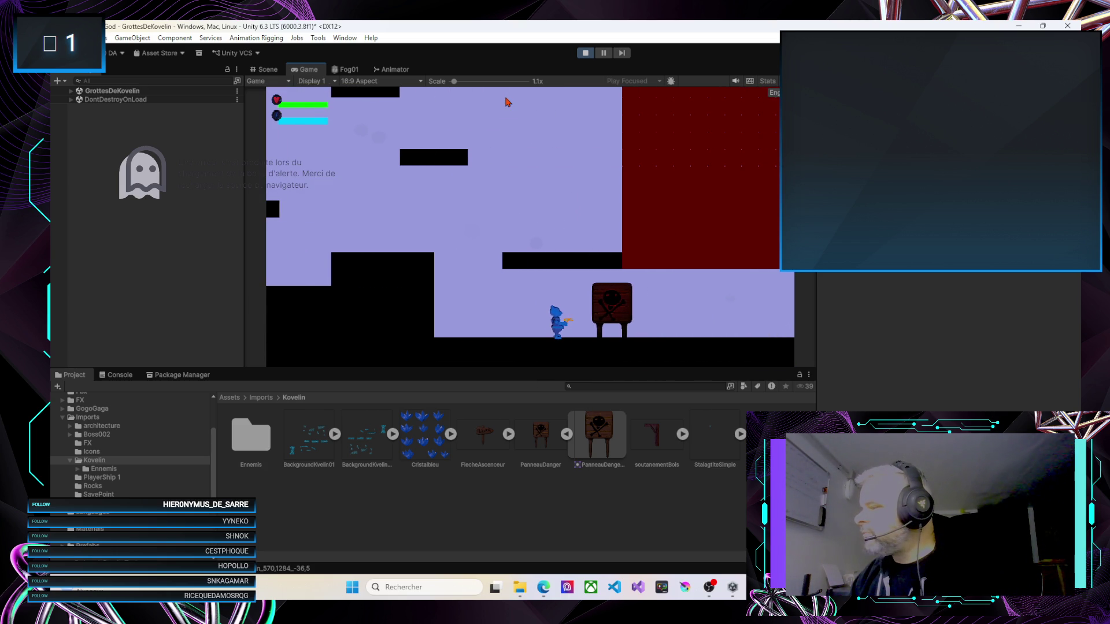
key(Right)
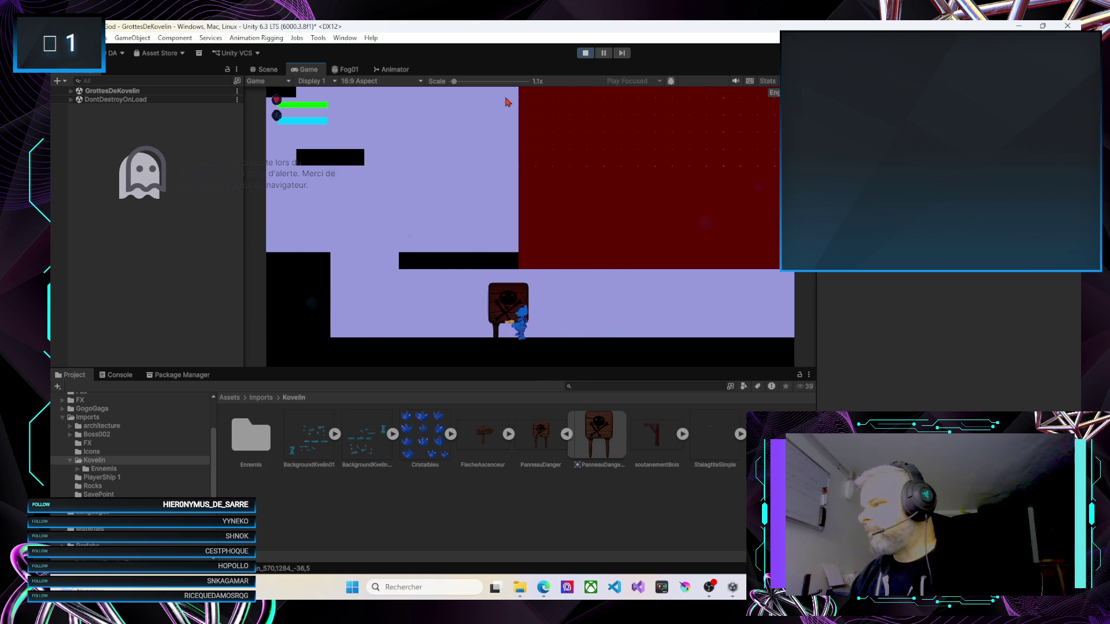
Double back to check the sign, continue right to the floor gap, then stop Play mode and minimize Unity
key(Left)
key(Right)
key(Right)
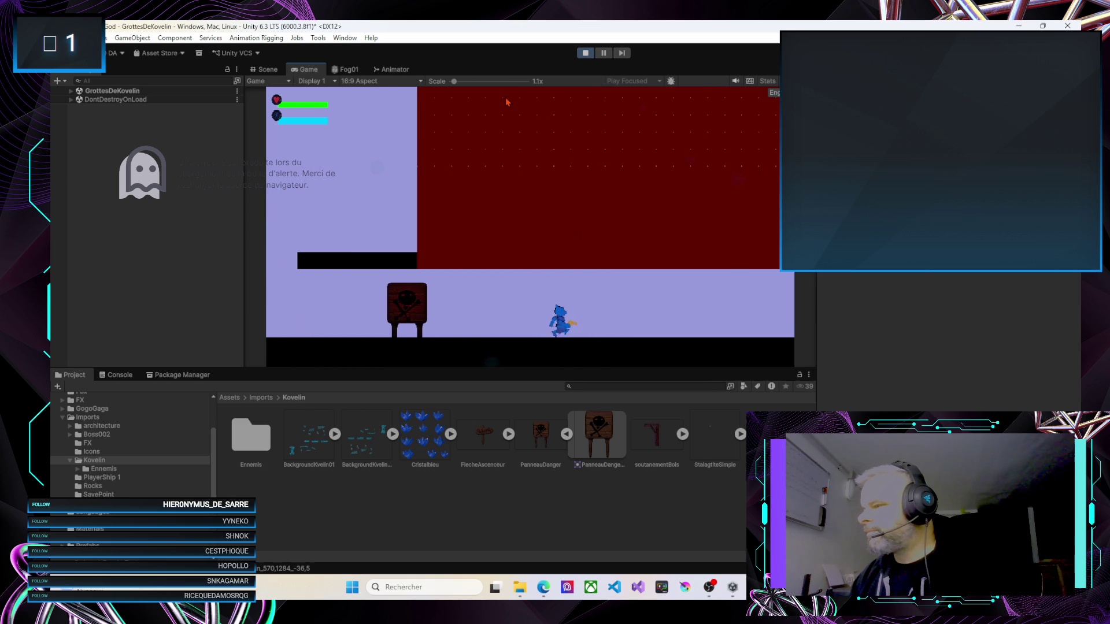
key(Right)
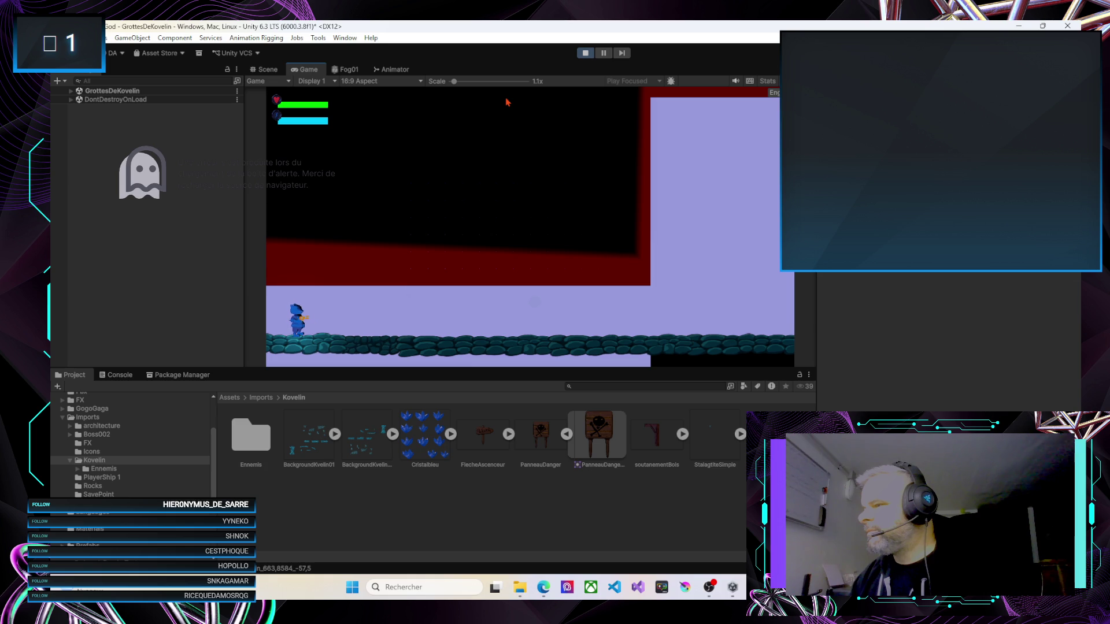
key(Right)
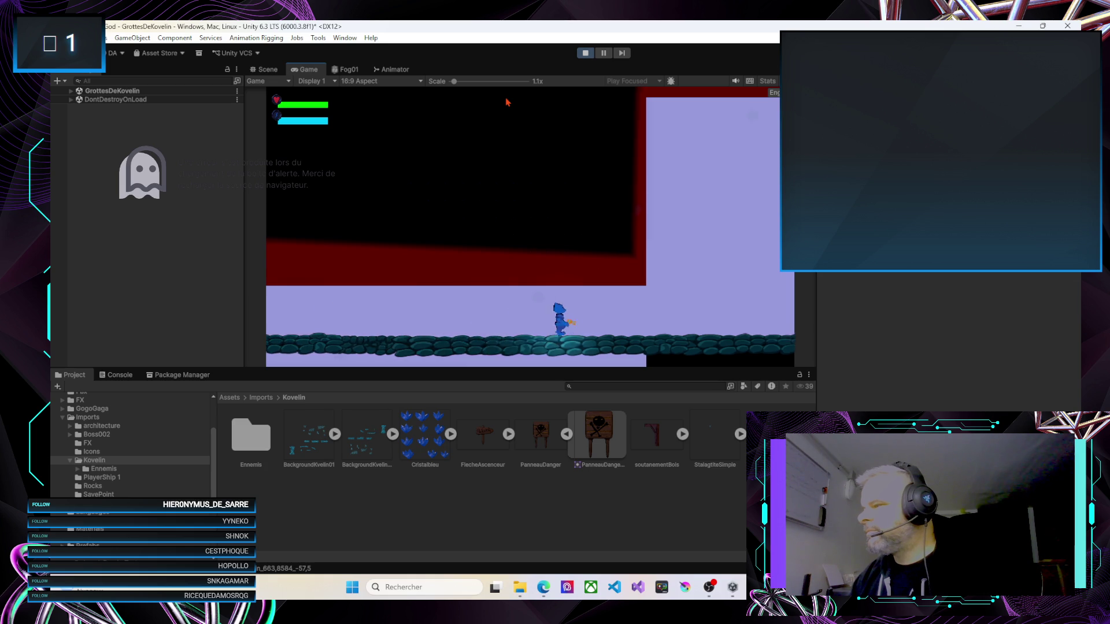
key(Right)
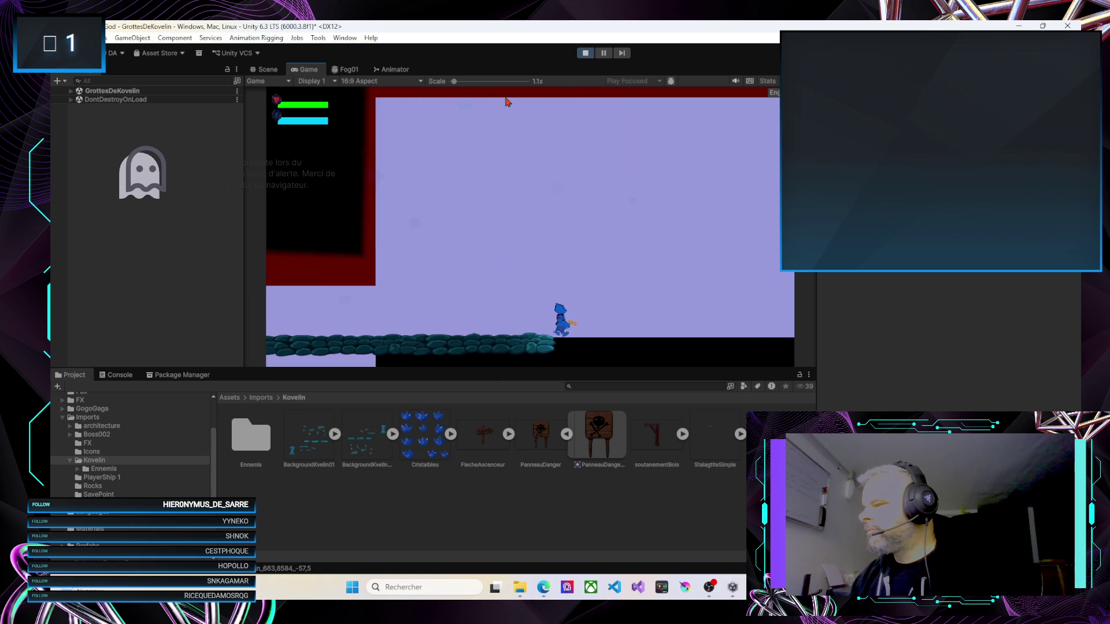
key(Left)
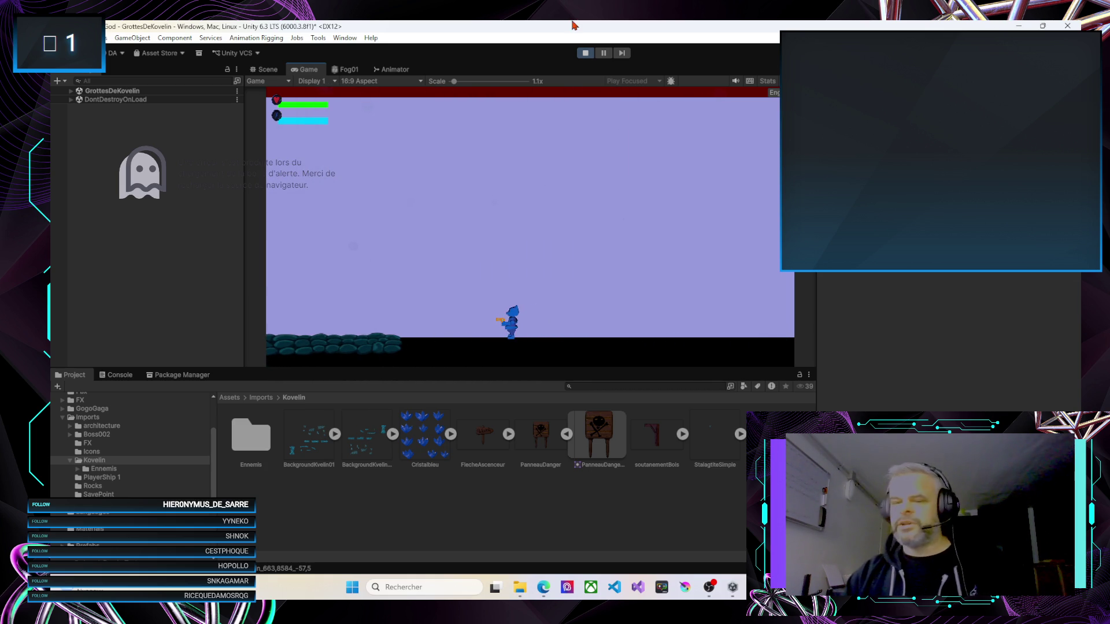
click(579, 57)
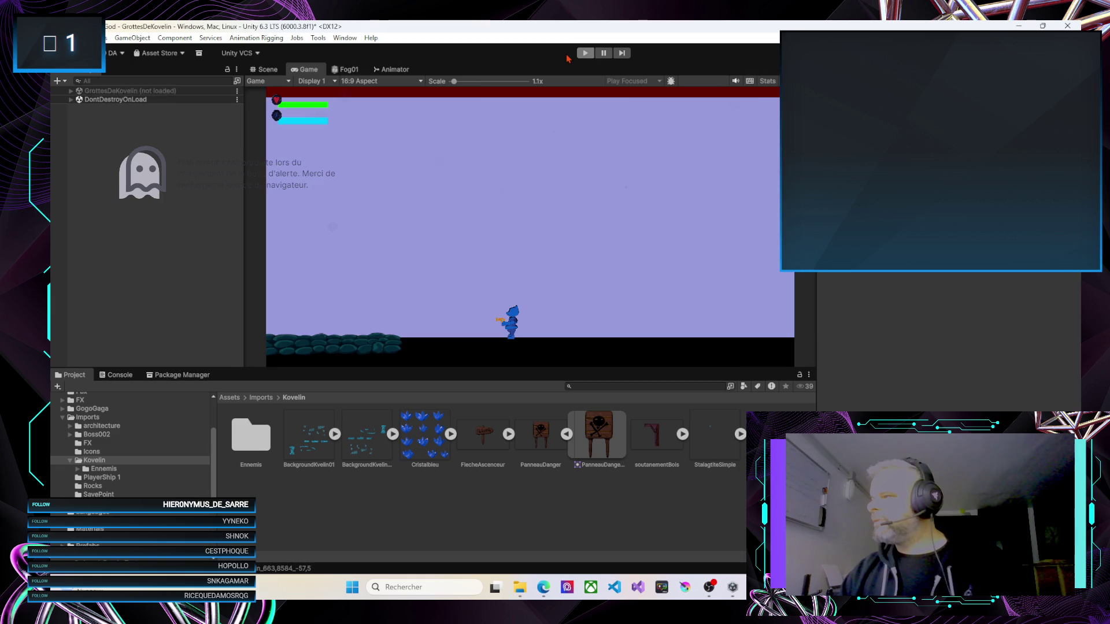
key(super+d)
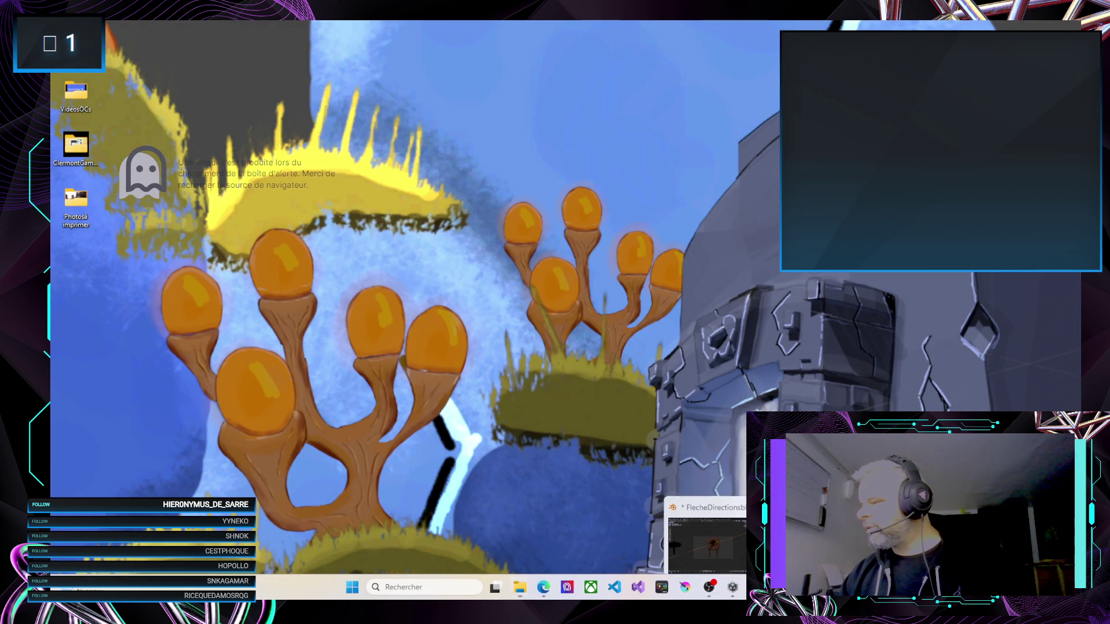
Close the old render, rotate the skull sign about -38° around Z, and re-render with F12
click(708, 587)
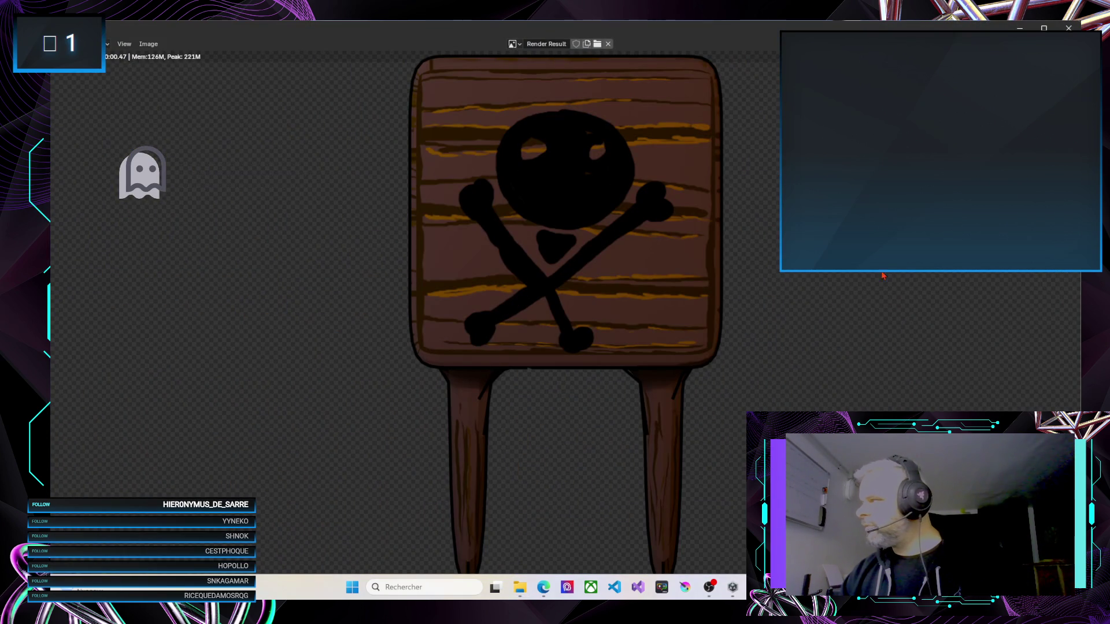
click(1068, 27)
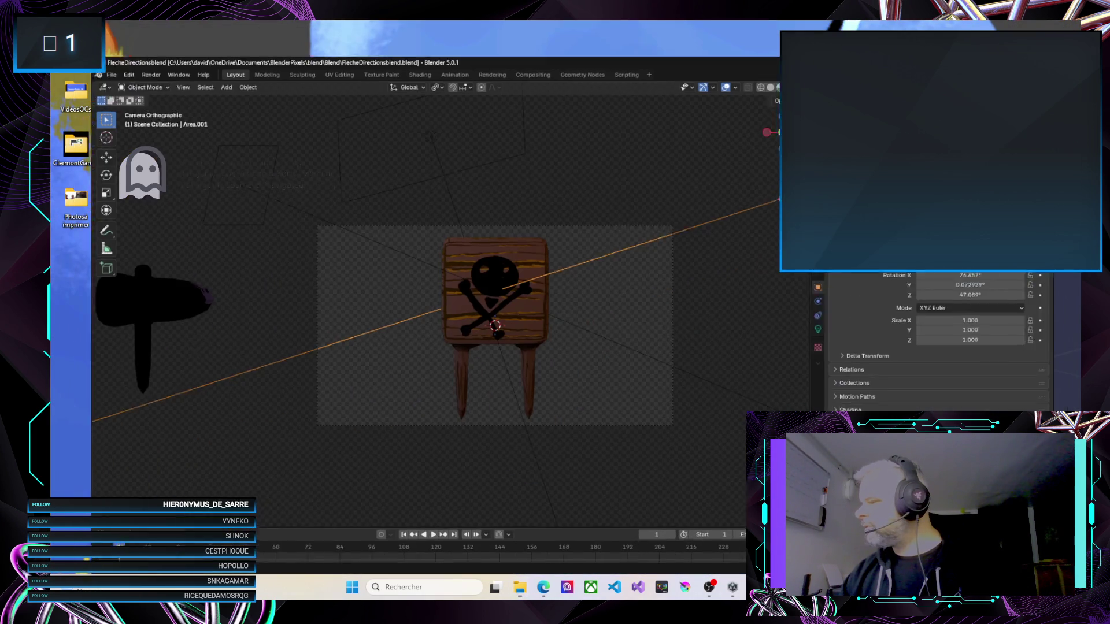
click(498, 297)
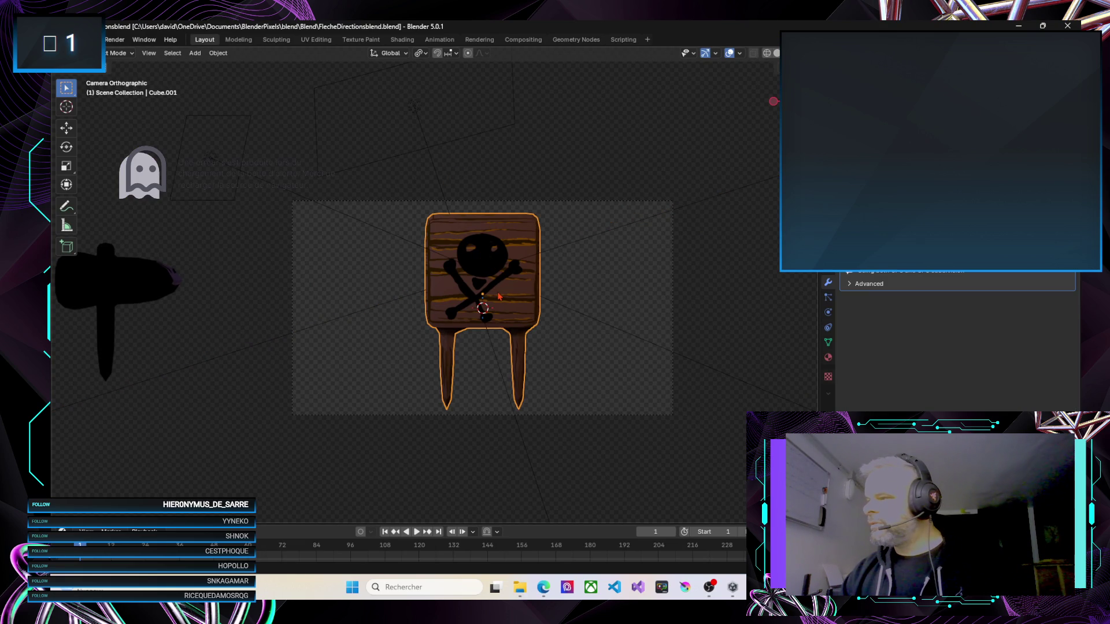
key(r)
key(z)
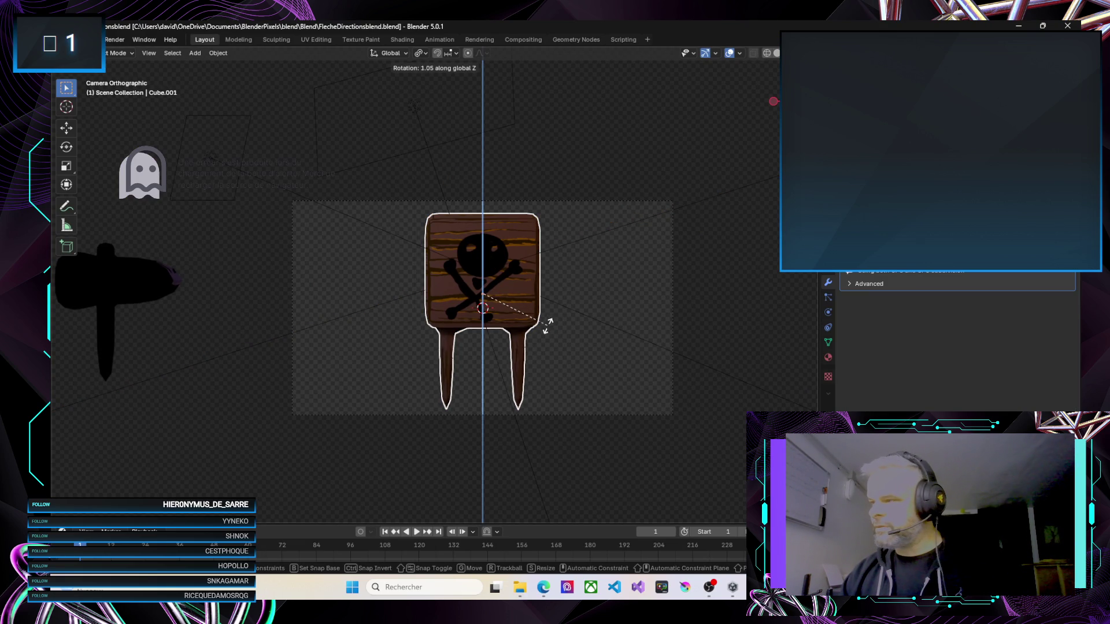
click(527, 285)
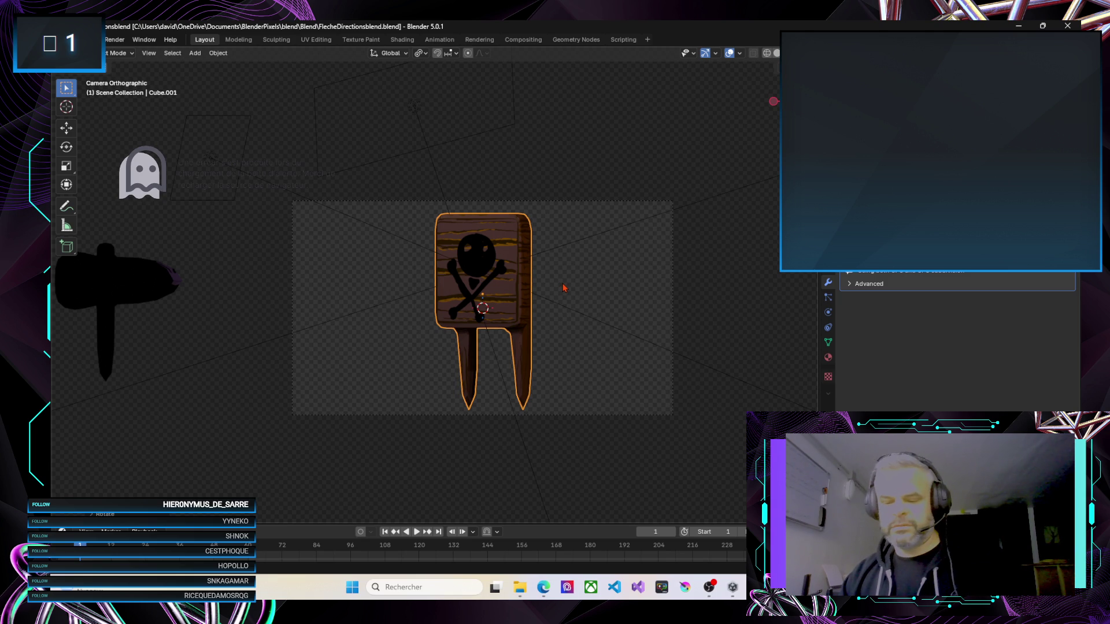
key(F12)
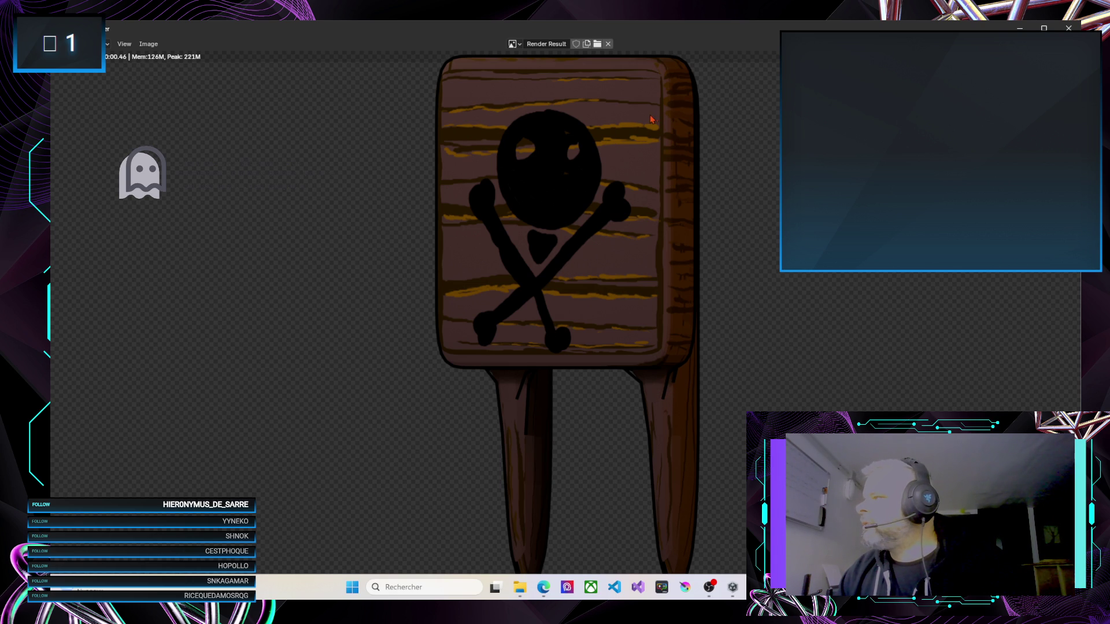
Save the angled-sign render with Image > Save As, close the render window and minimize Blender
click(149, 44)
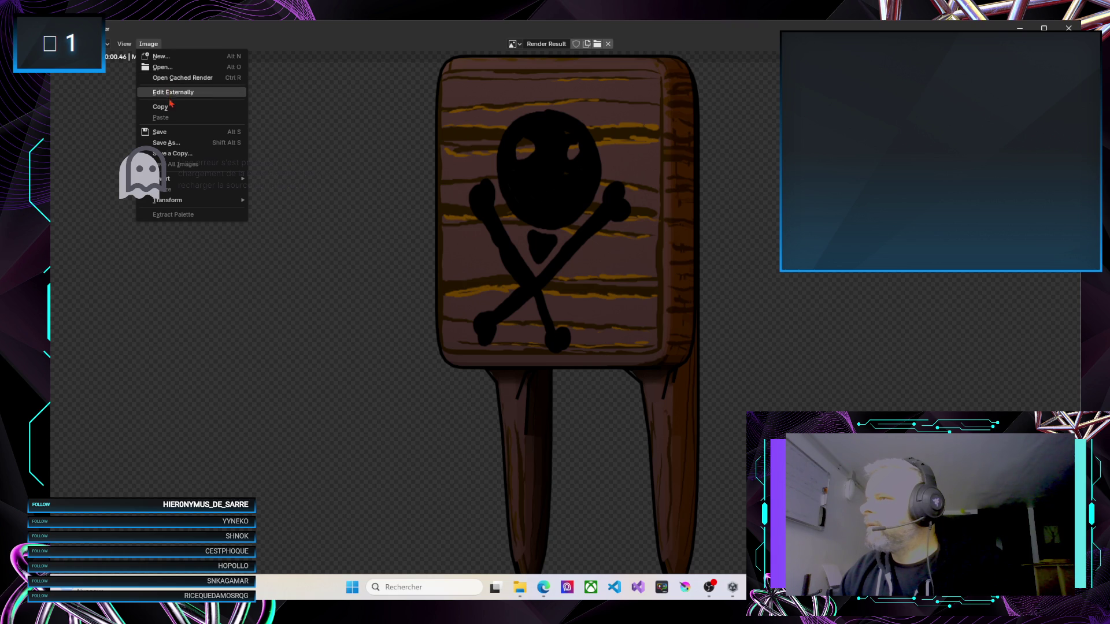
click(173, 144)
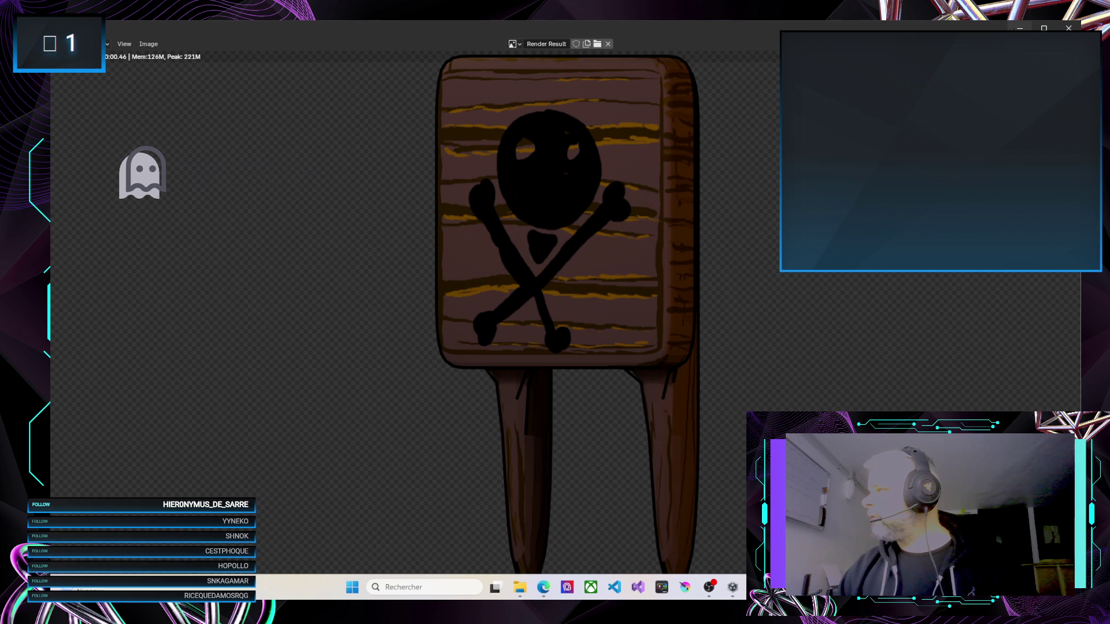
click(1068, 28)
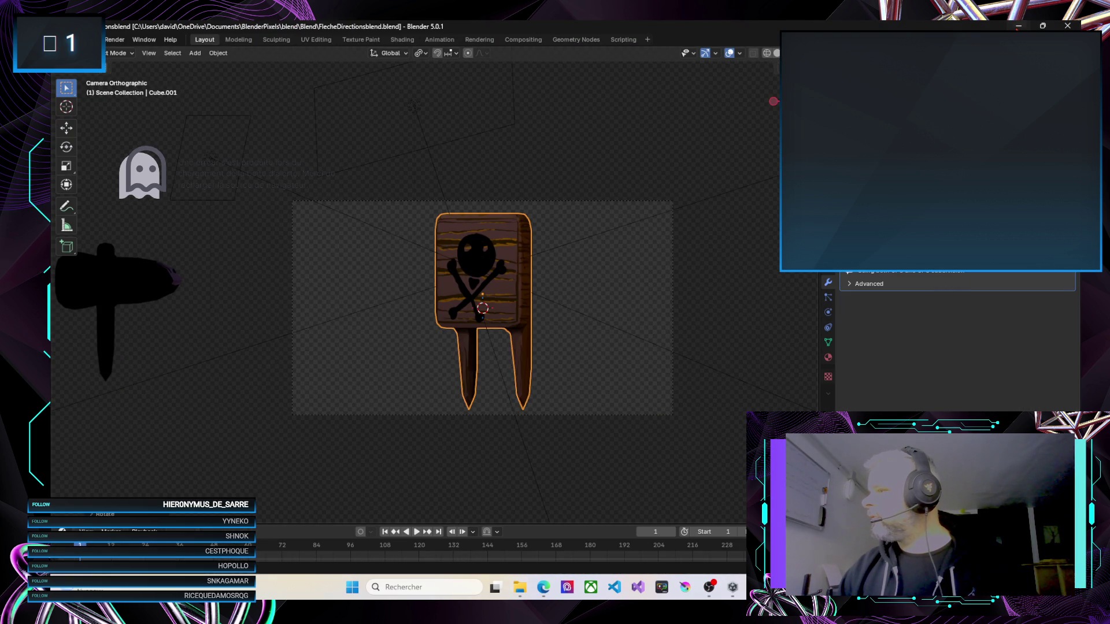
click(1018, 26)
Import the render as PanneauDanger02 into Assets/Imports/Kovelin, apply its import settings, and drop it in the Scene
click(732, 588)
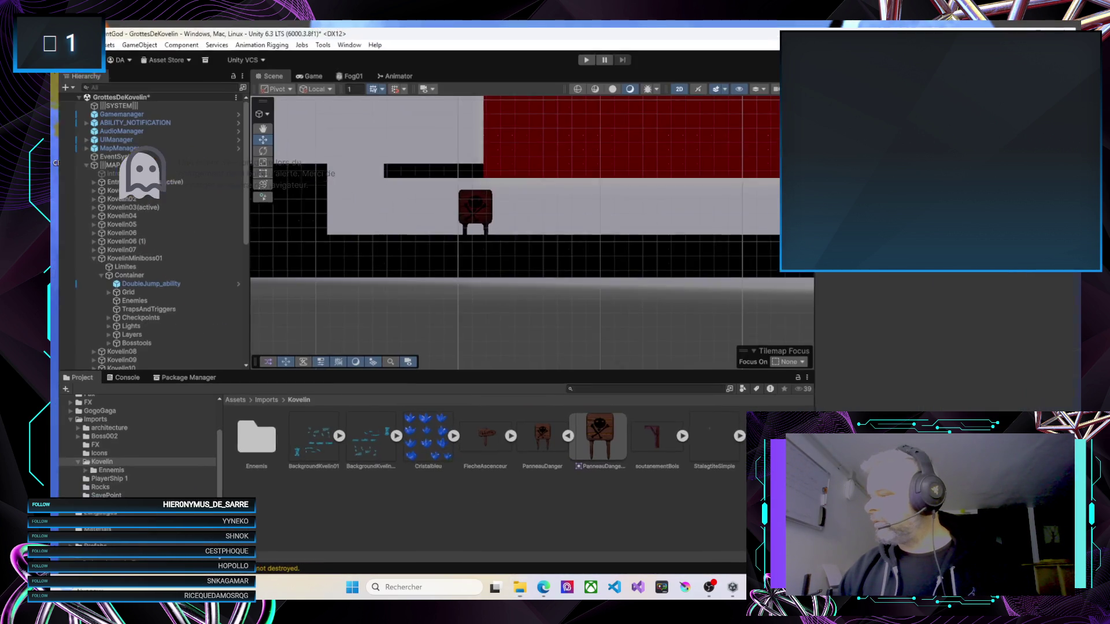
click(566, 439)
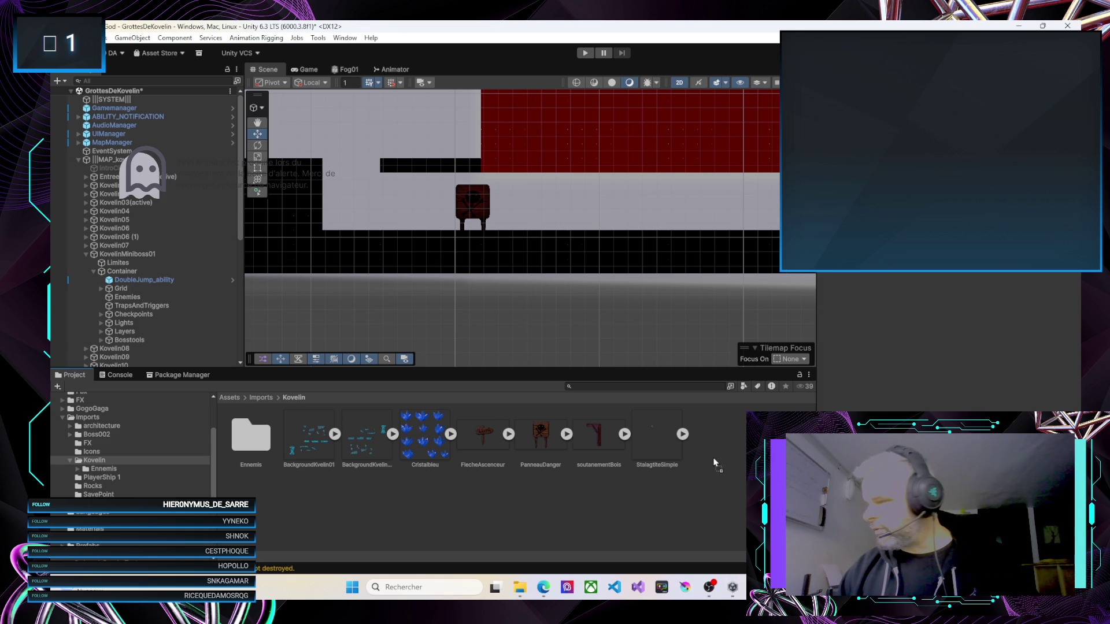
drag(715, 467, 712, 463)
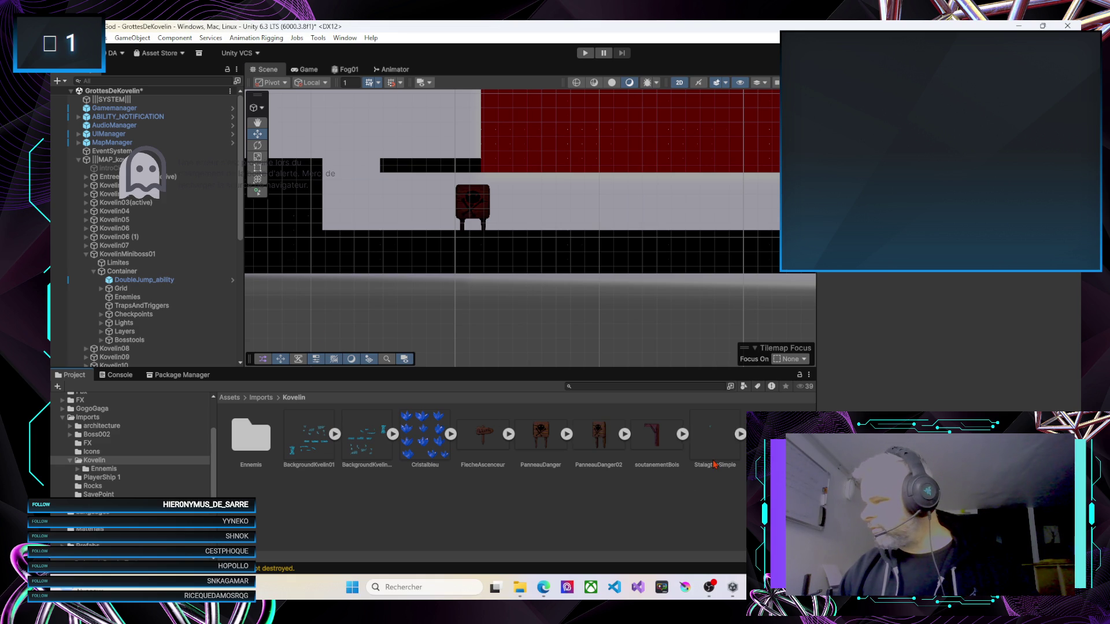
click(624, 434)
click(599, 436)
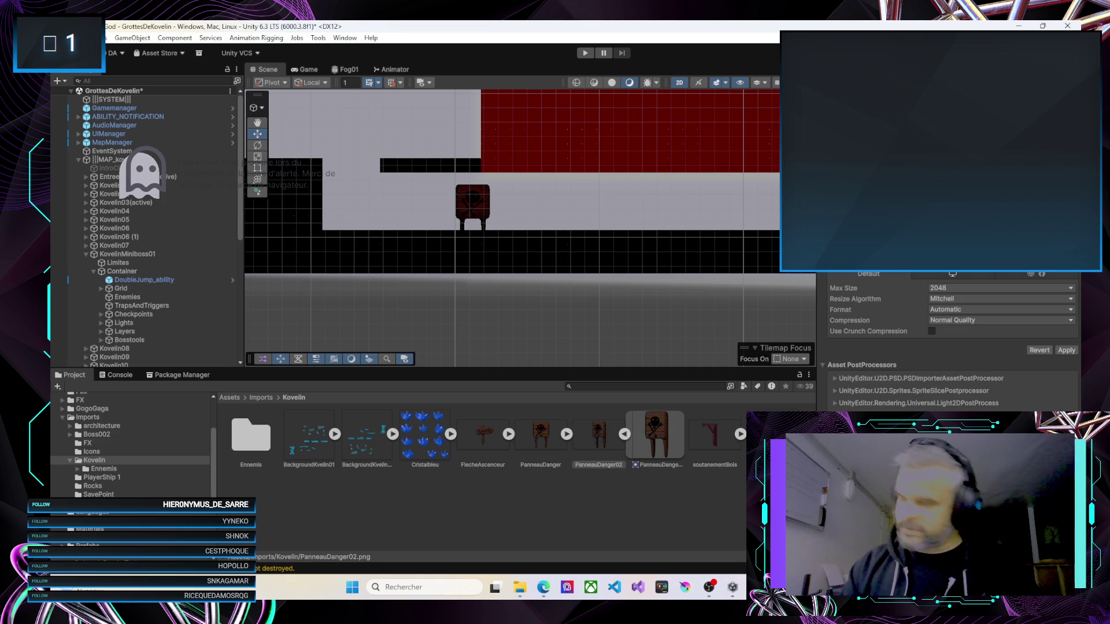
click(1067, 351)
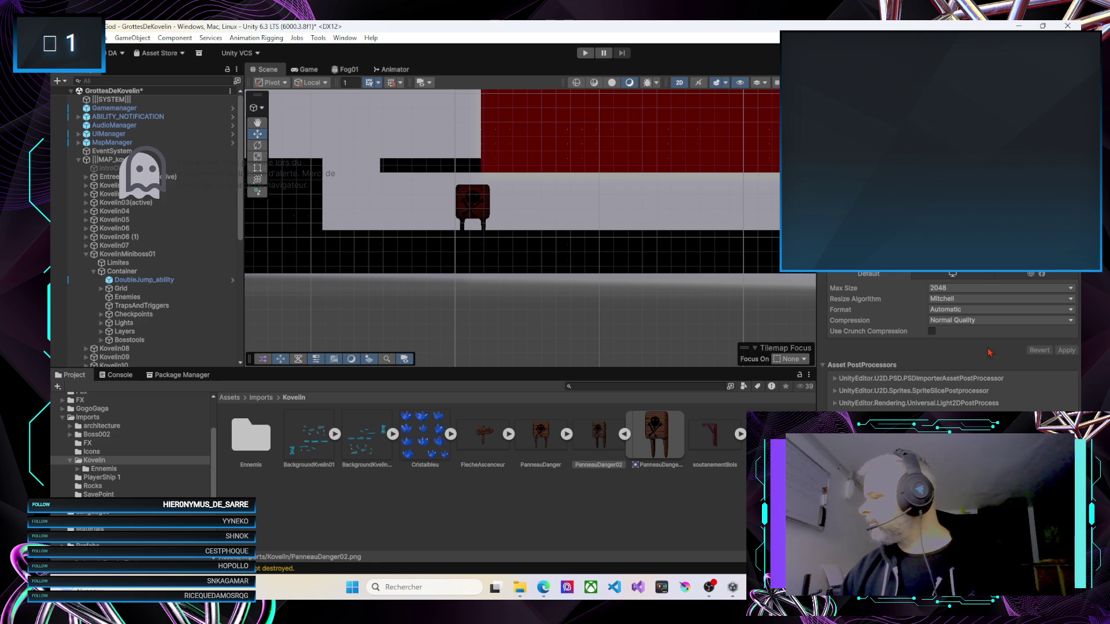
drag(659, 443, 556, 195)
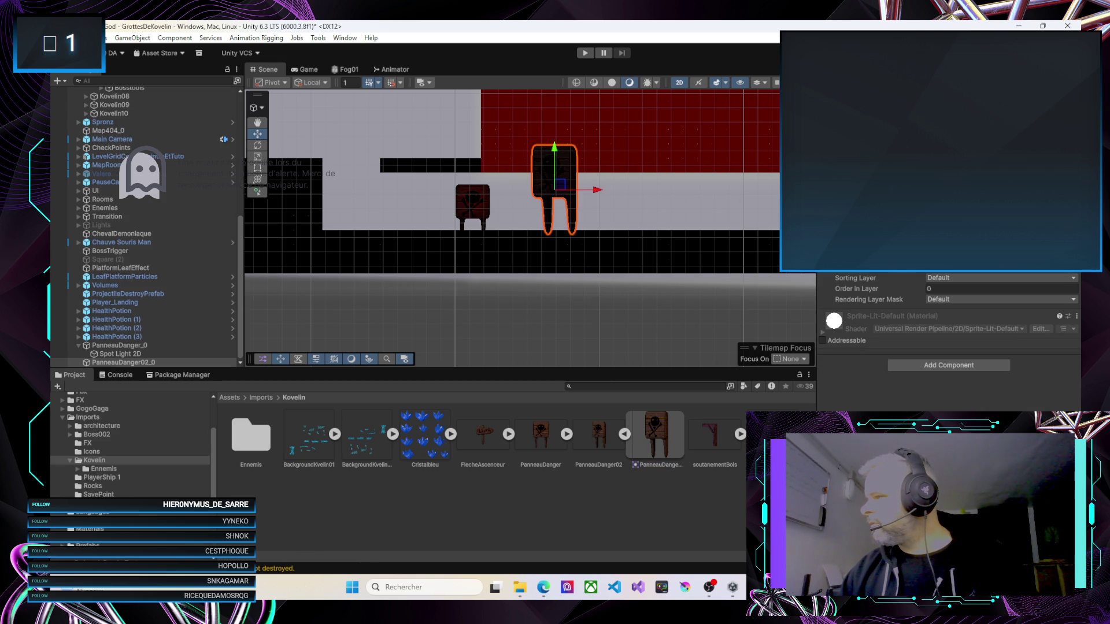
Move PanneauDanger02_0 left until it sits right beside the first PanneauDanger sign
click(559, 178)
click(547, 175)
click(528, 212)
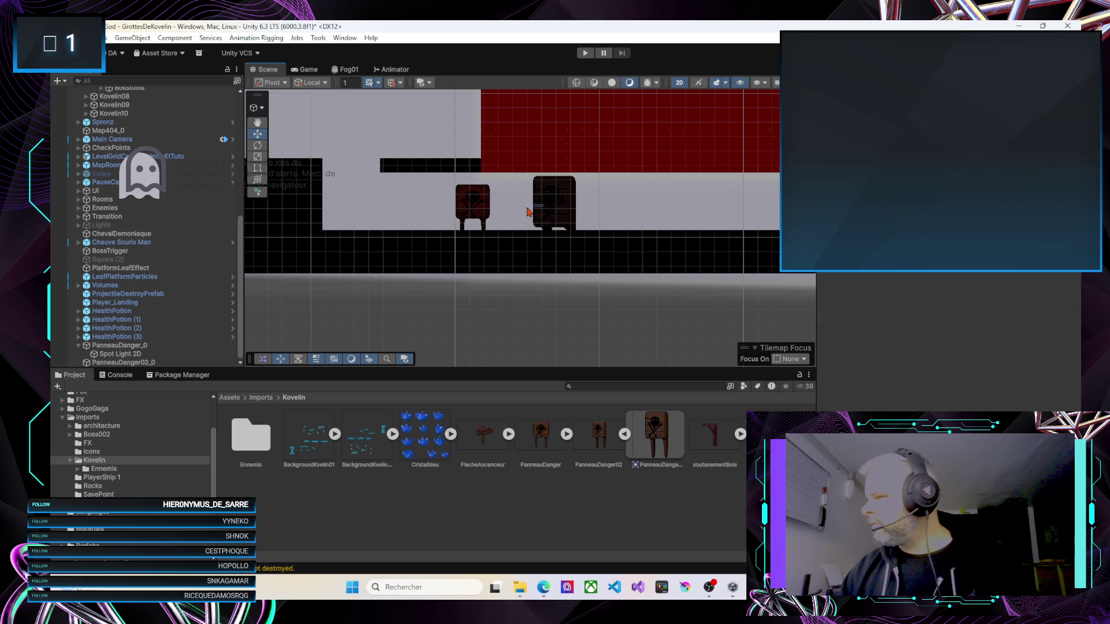
click(552, 211)
drag(545, 217, 531, 222)
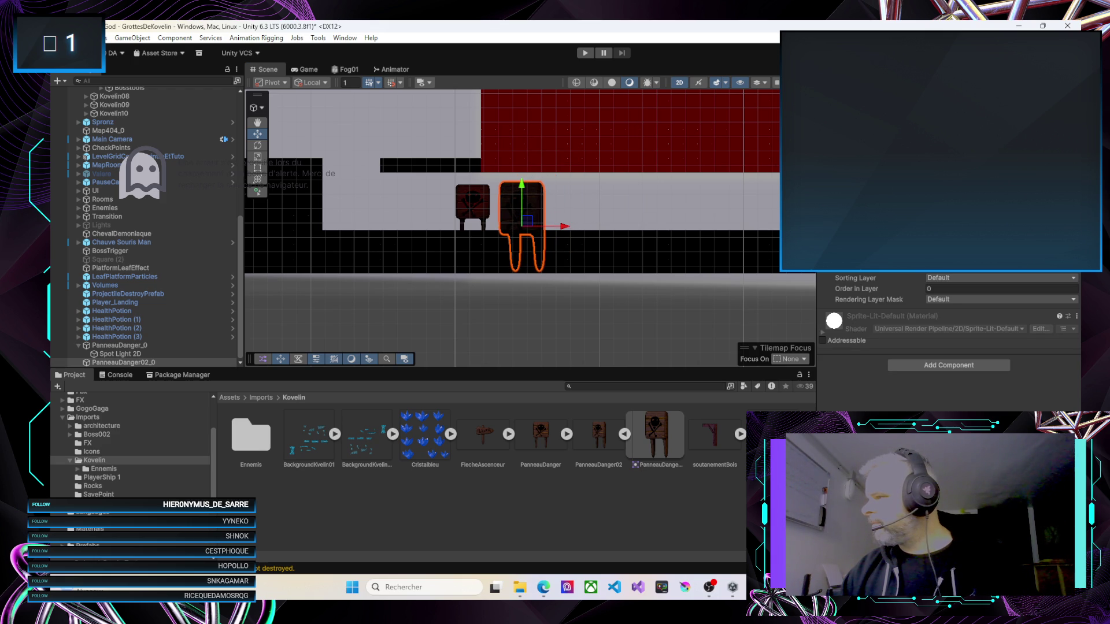
click(530, 203)
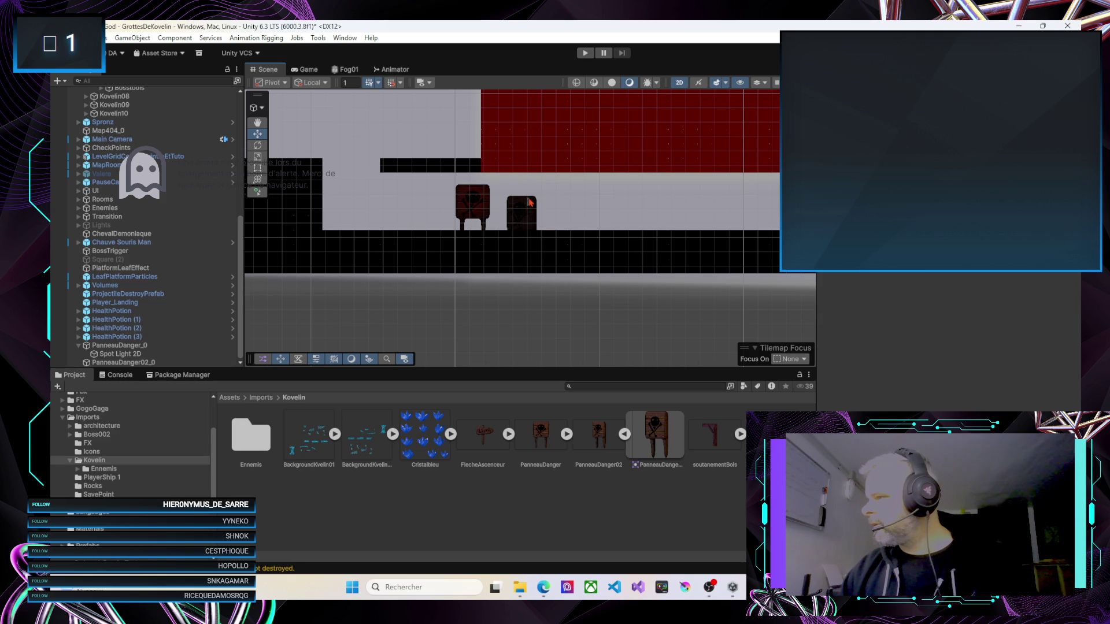
click(523, 212)
drag(523, 212, 522, 212)
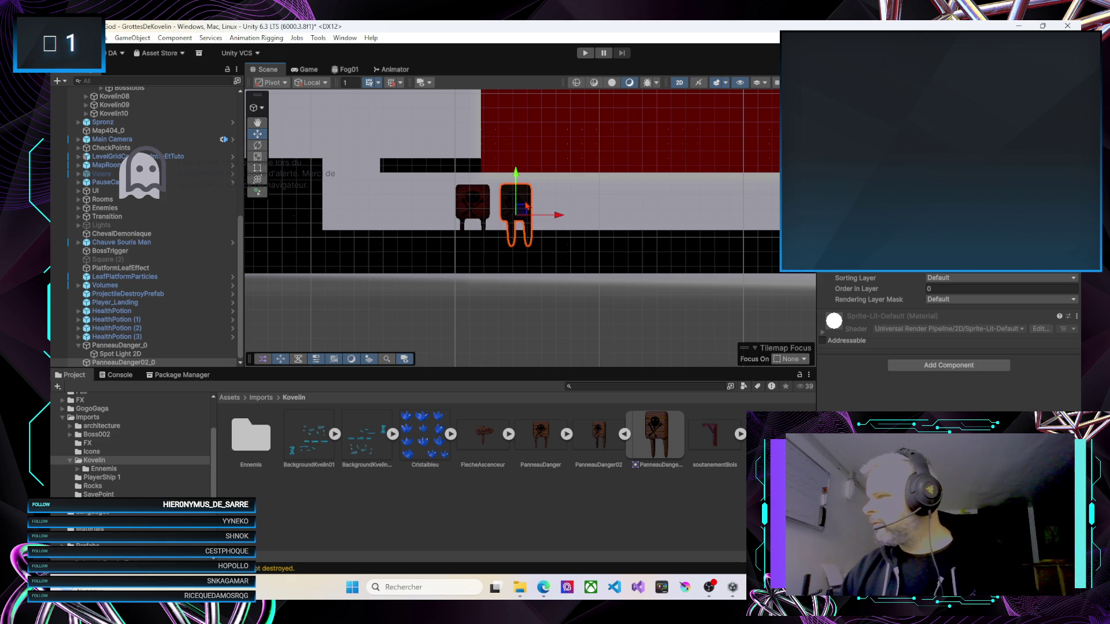
Copy the first sign's red Spot Light 2D and place the duplicate over PanneauDanger02_0
click(116, 355)
key(ctrl+c)
key(ctrl+v)
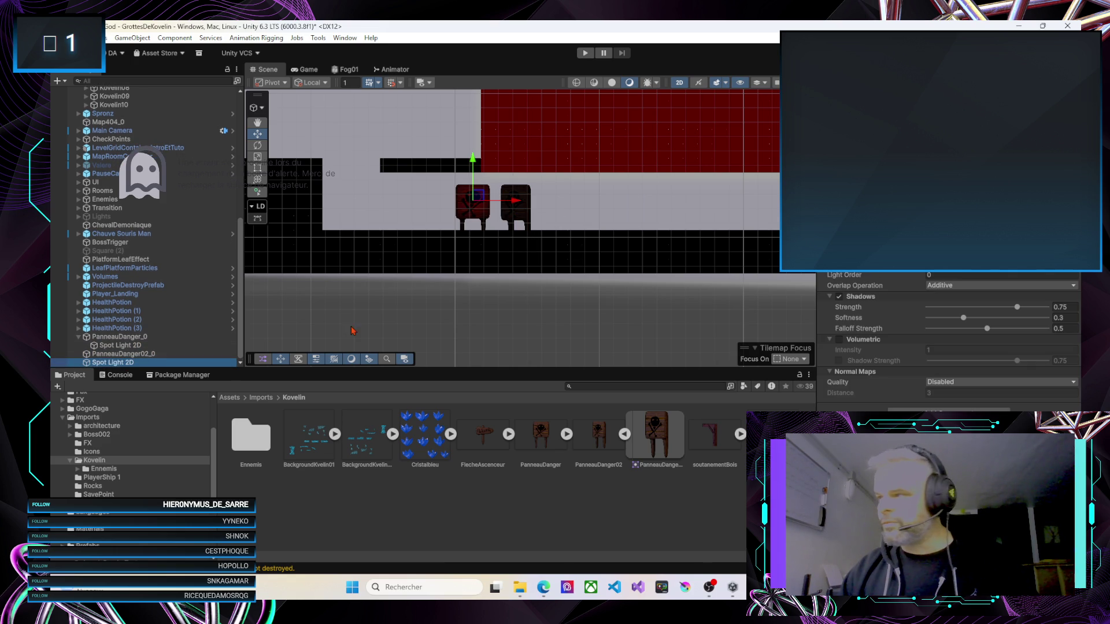
drag(479, 195, 518, 204)
click(569, 245)
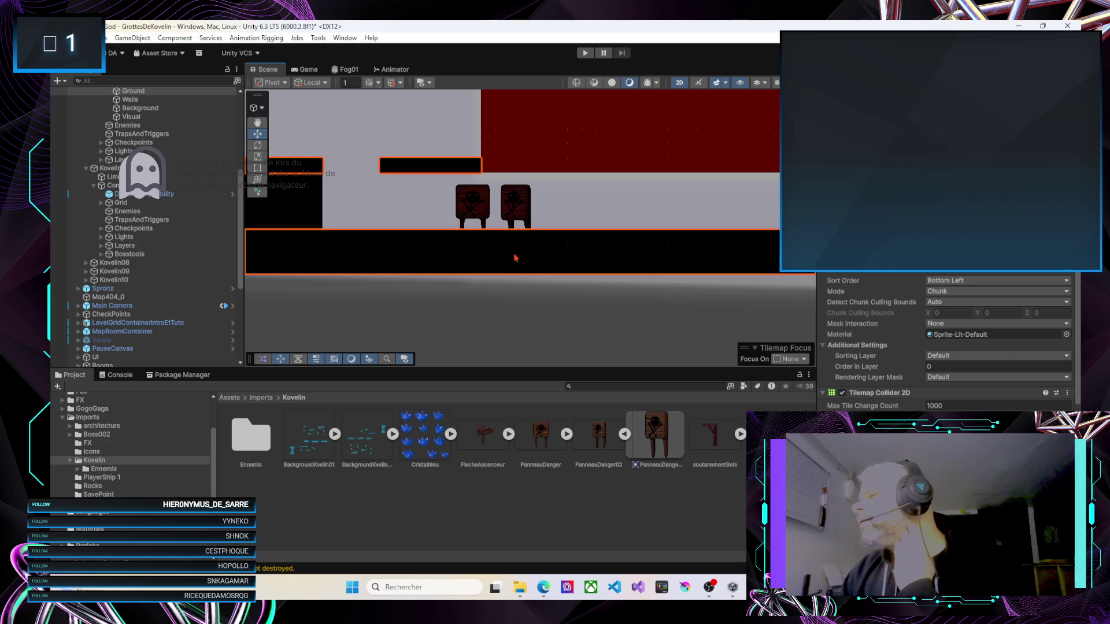
scroll(517, 249, up, 5)
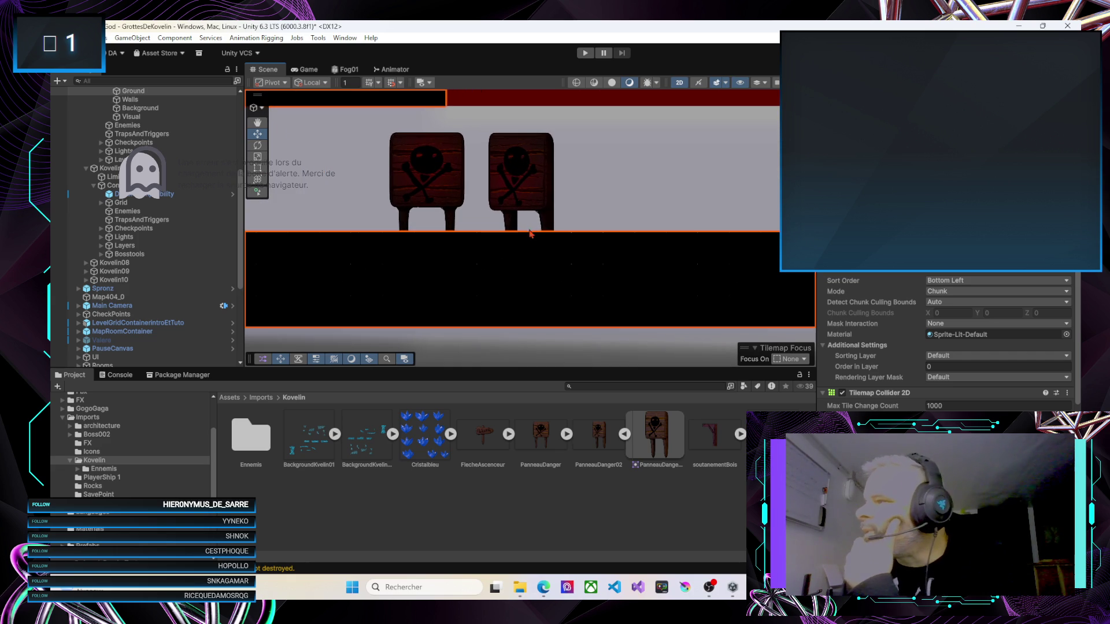
mouse_move(520, 240)
mouse_down()
mouse_move(520, 267)
mouse_move(535, 278)
mouse_up()
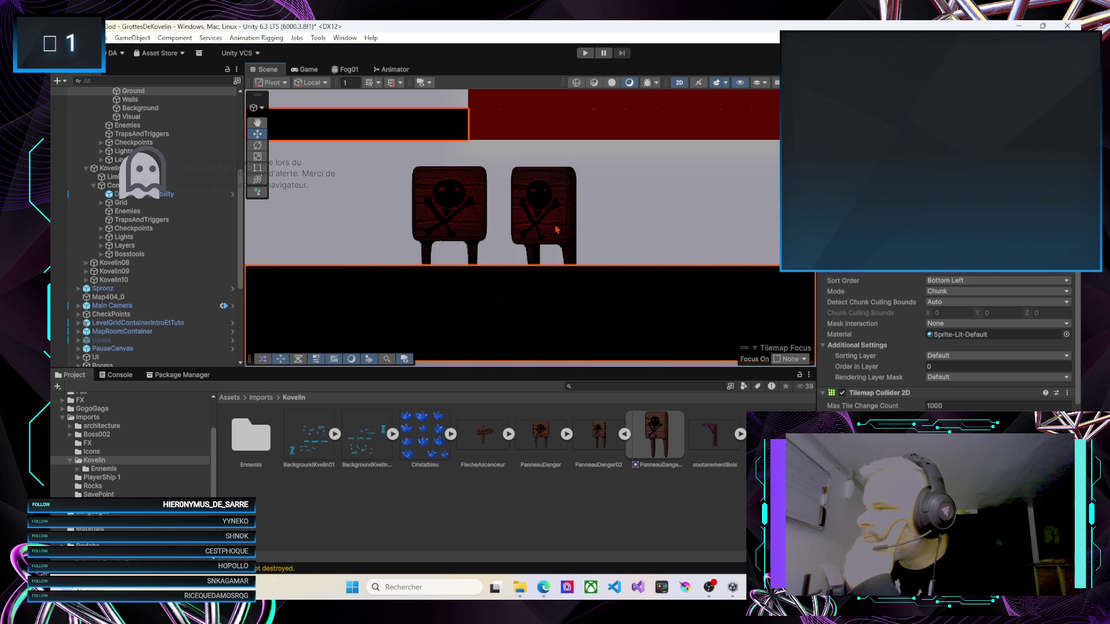
click(471, 222)
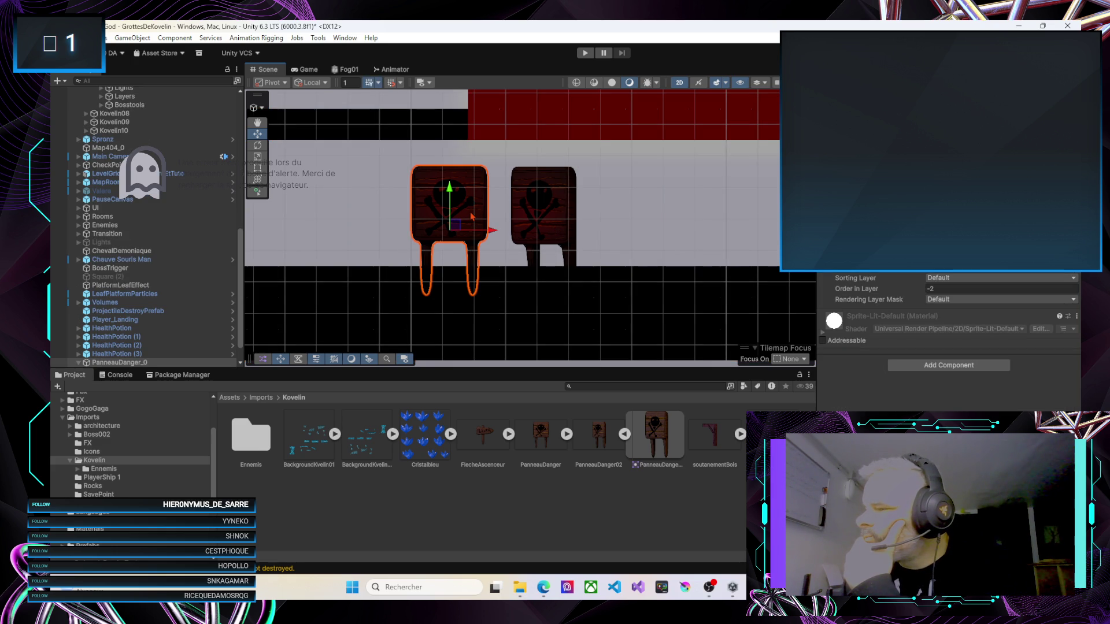
scroll(474, 215, down, 5)
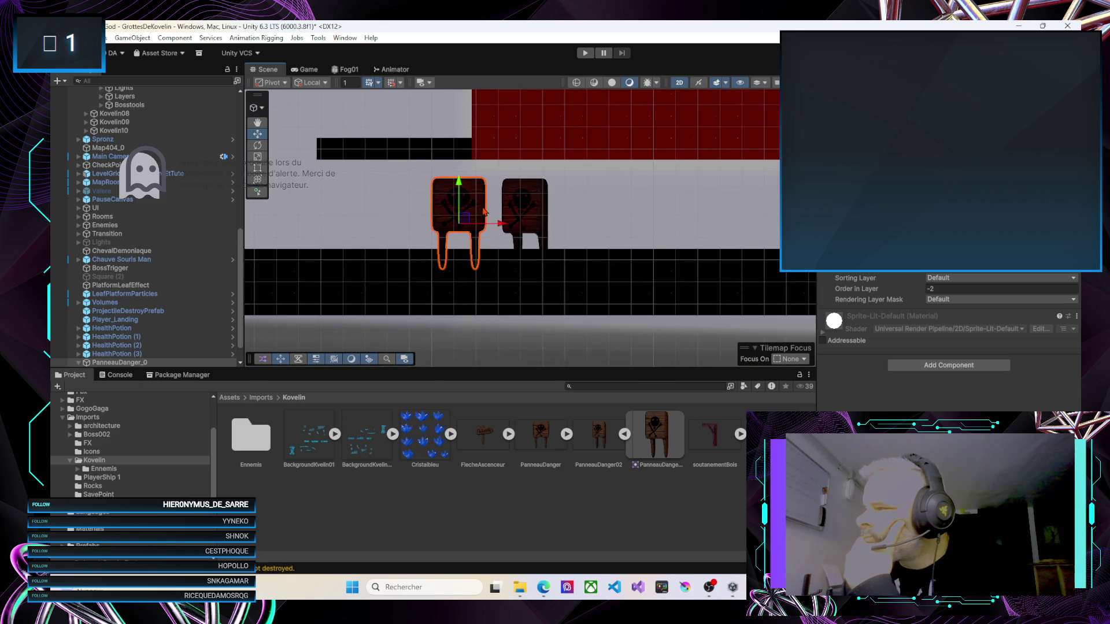
scroll(484, 212, down, 5)
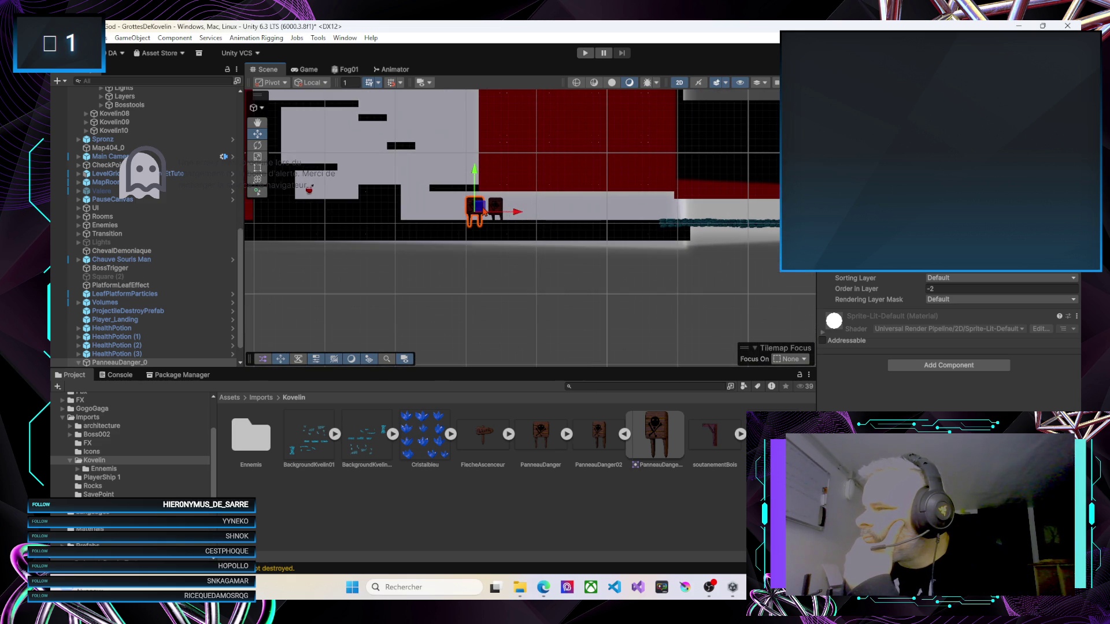
click(79, 362)
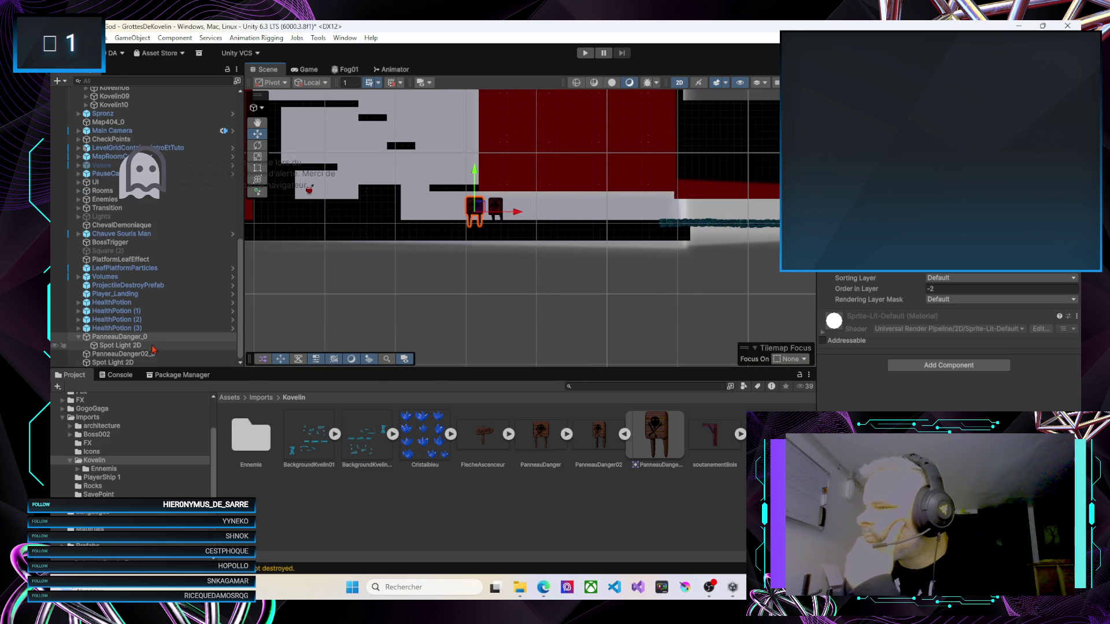
click(78, 337)
click(107, 353)
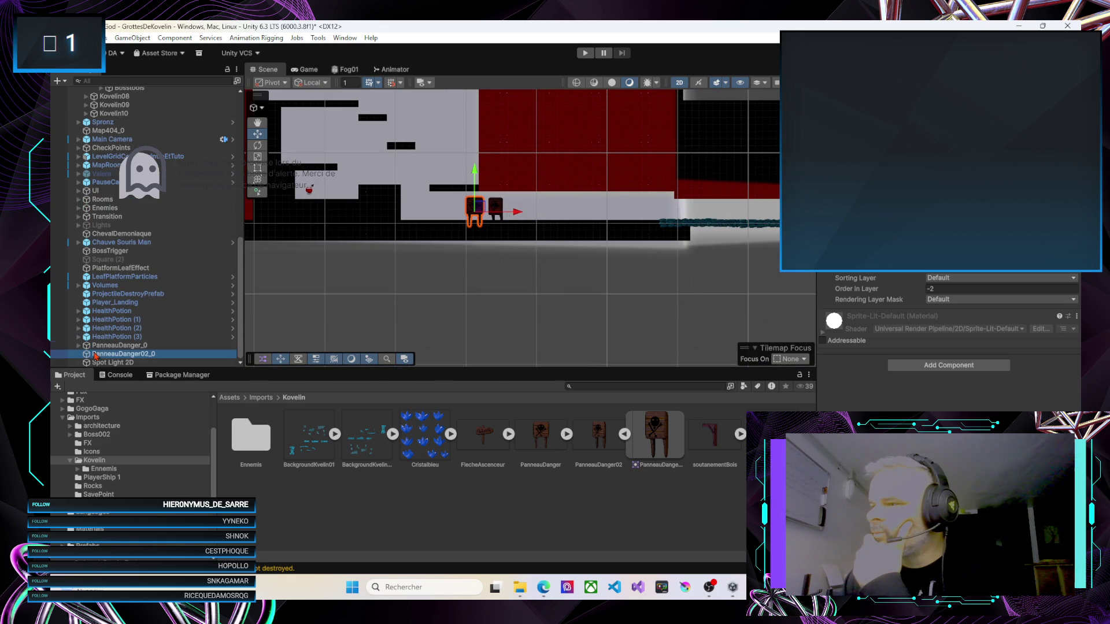
ctrl+click(110, 345)
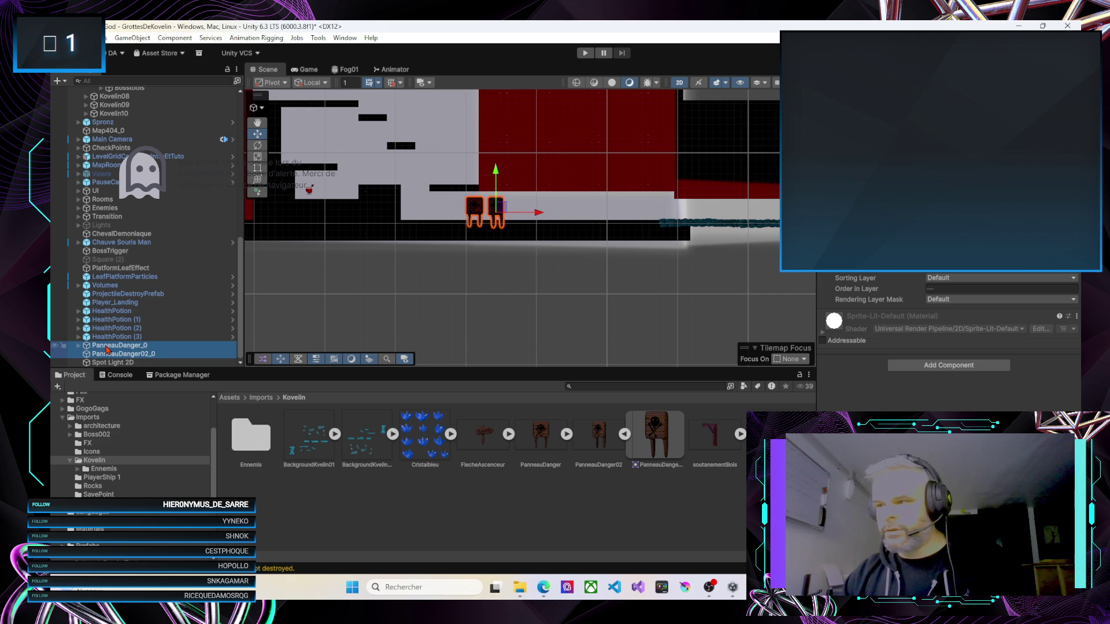
drag(128, 312, 120, 347)
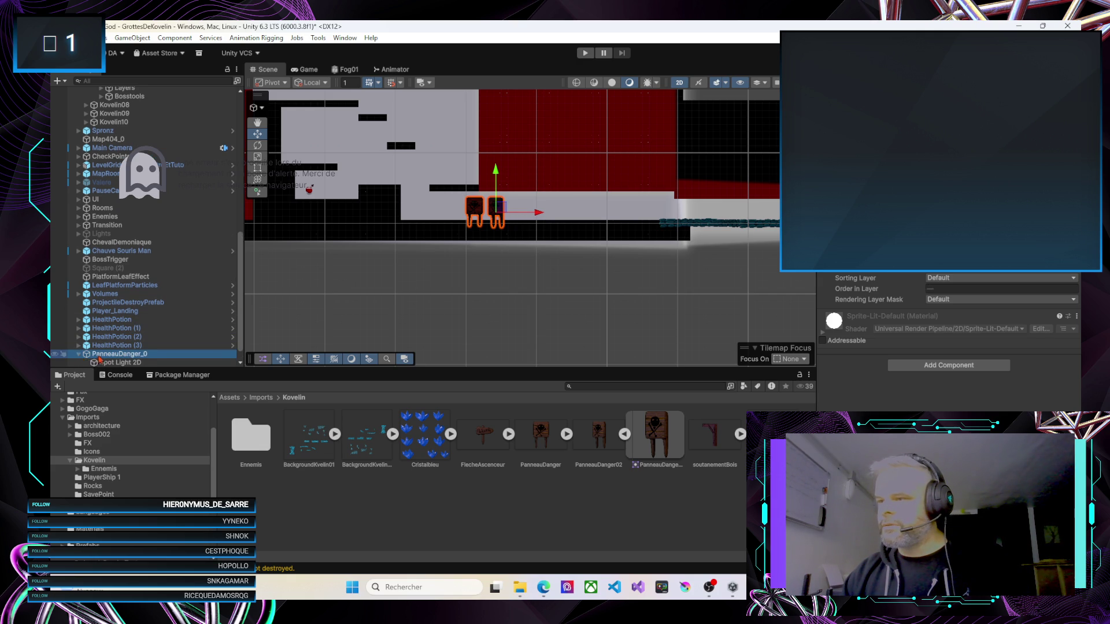
click(79, 354)
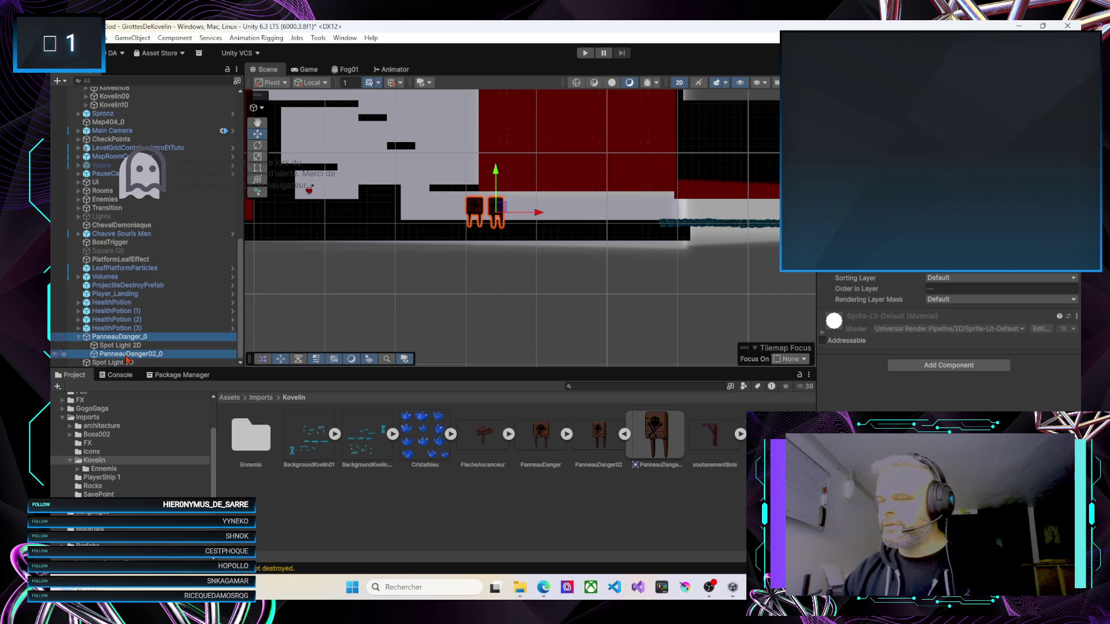
drag(128, 358, 124, 360)
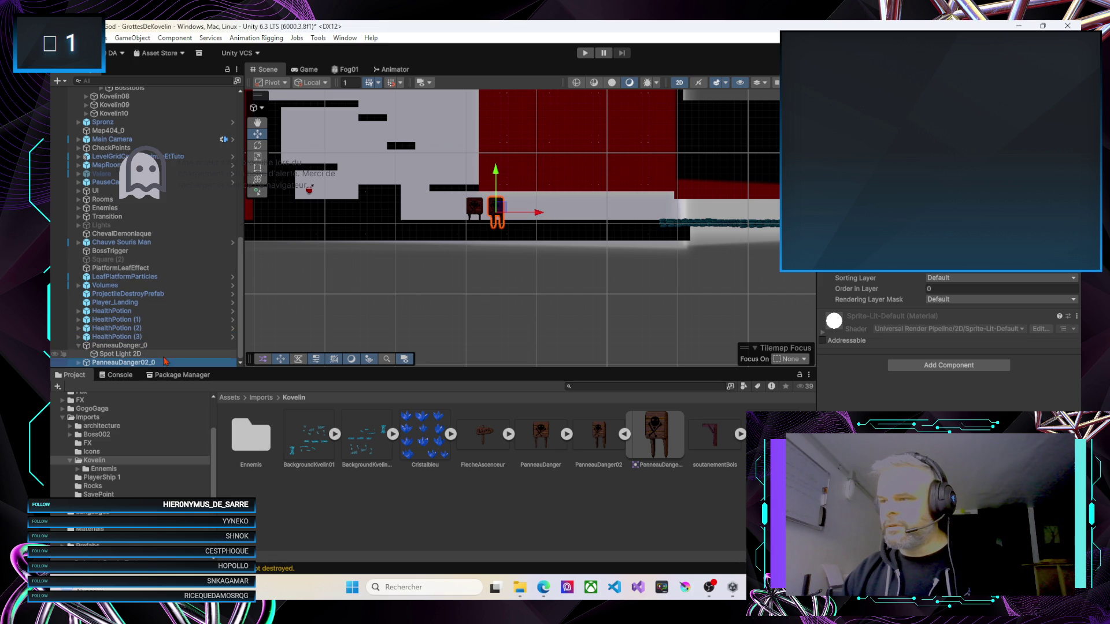
click(63, 417)
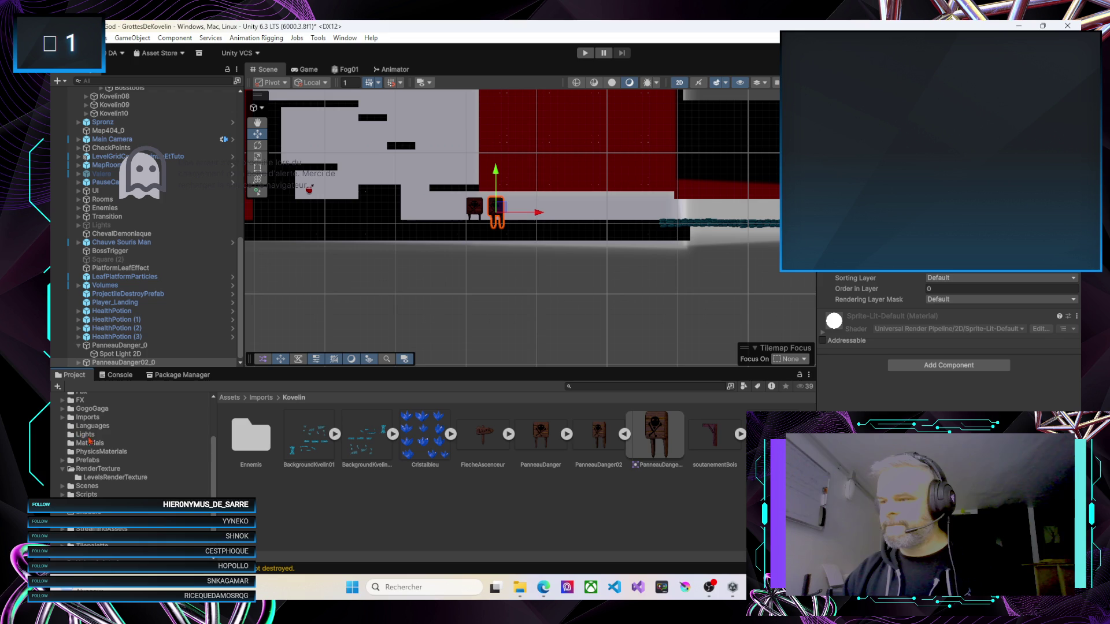
Create a new folder named Props inside the Prefabs folder
click(90, 460)
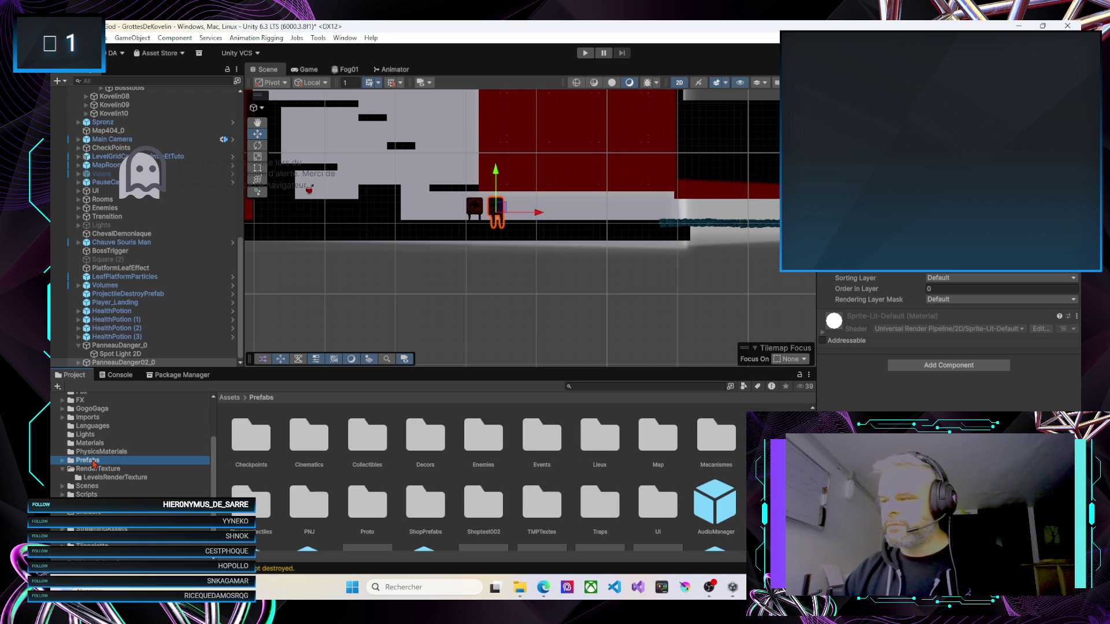
scroll(307, 481, down, 5)
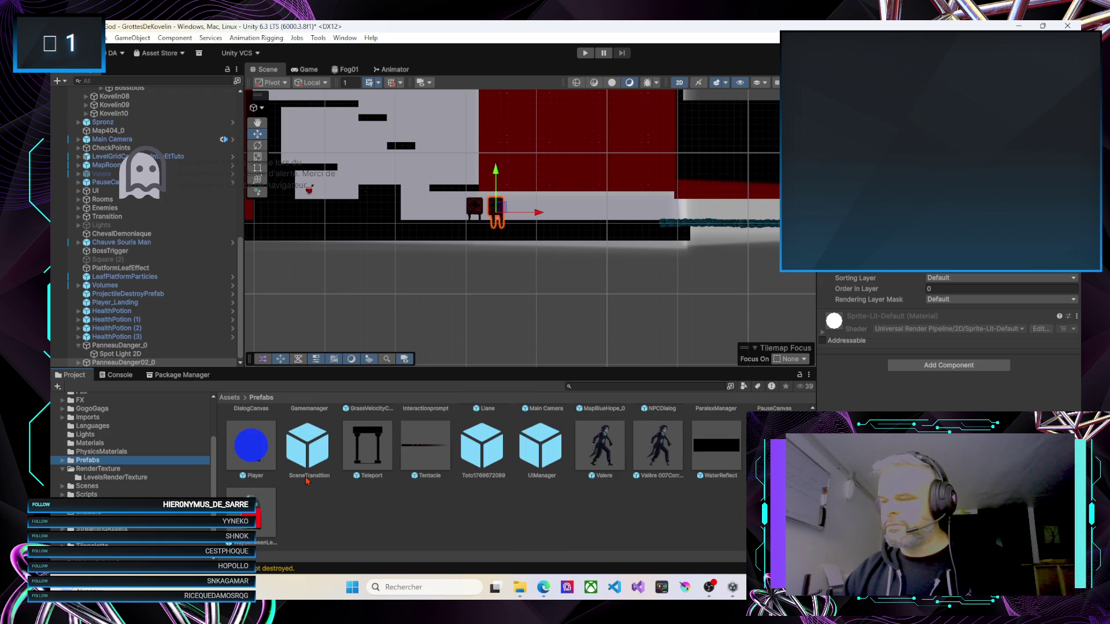
scroll(306, 481, up, 3)
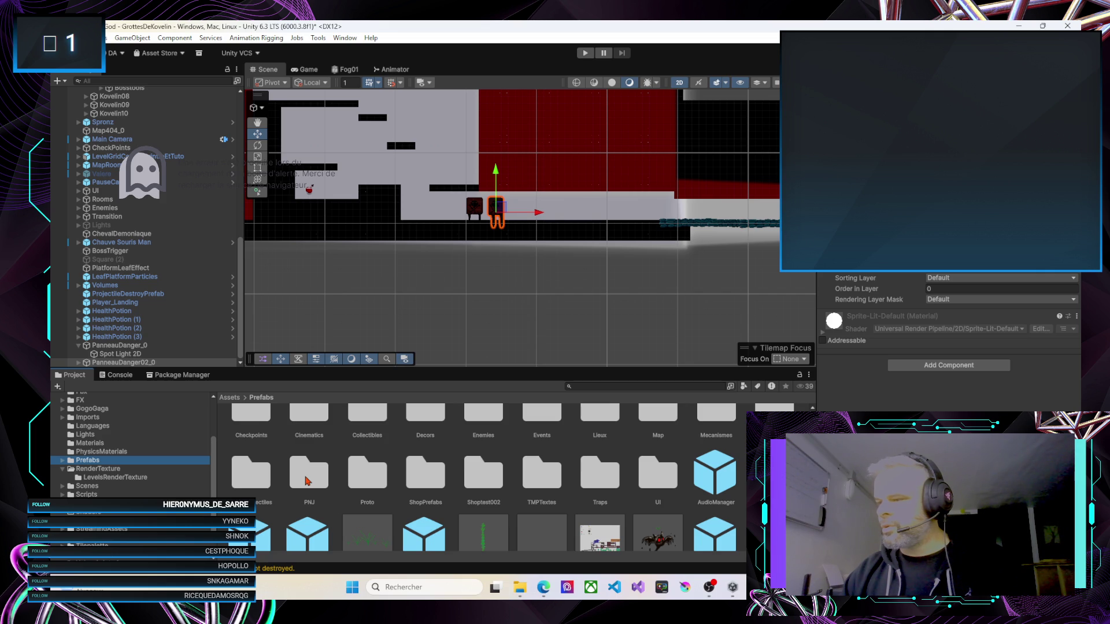
scroll(306, 481, down, 5)
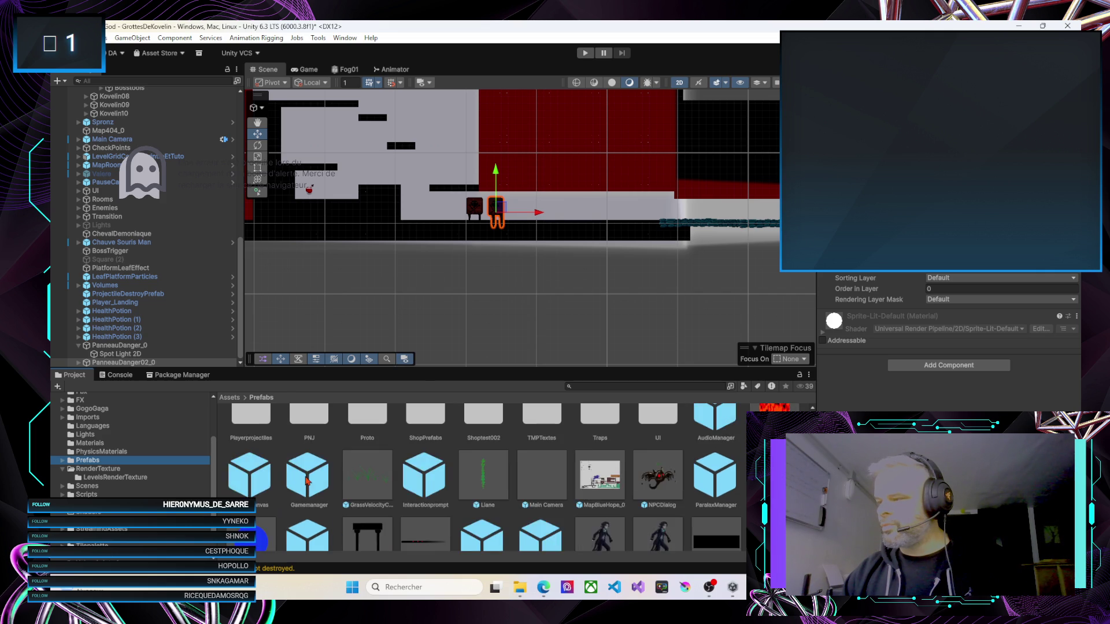
right_click(309, 526)
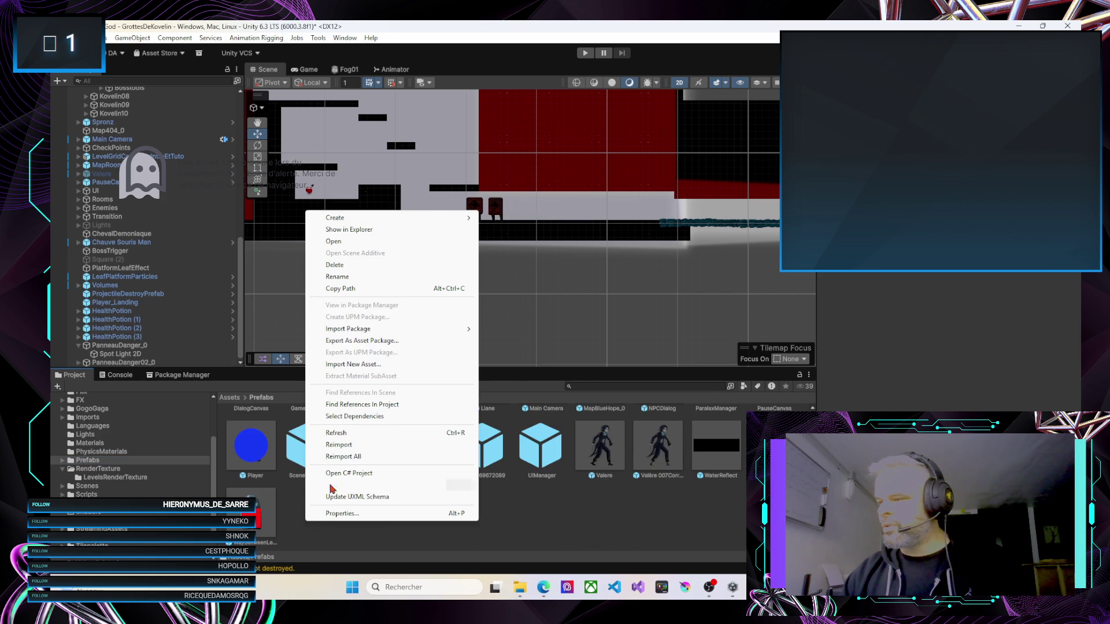
mouse_move(405, 219)
click(502, 219)
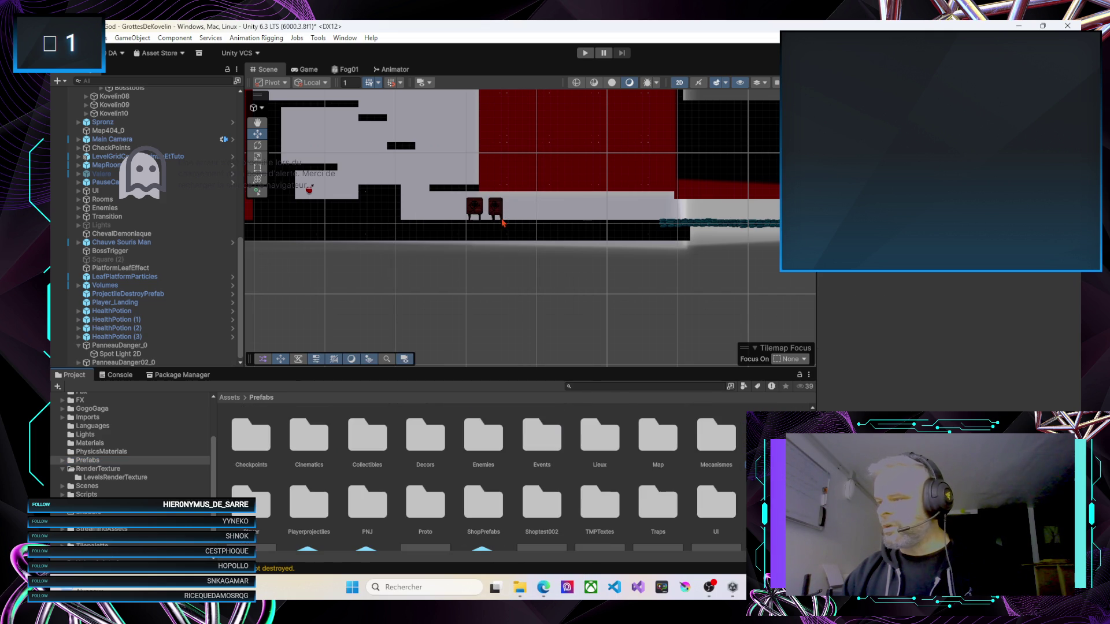
text(Props)
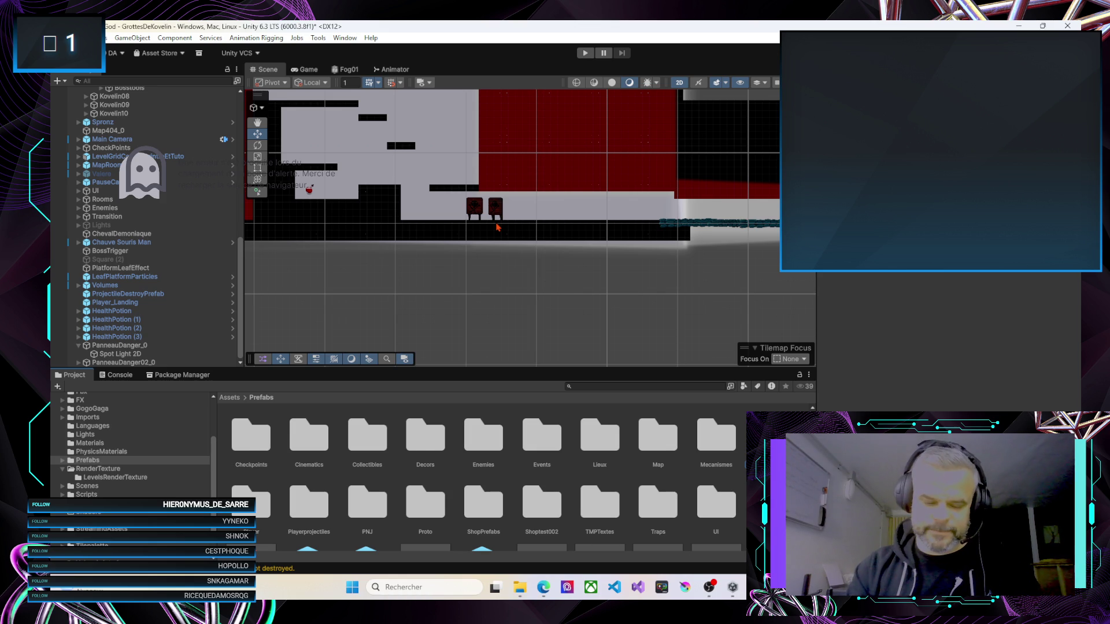
key(Return)
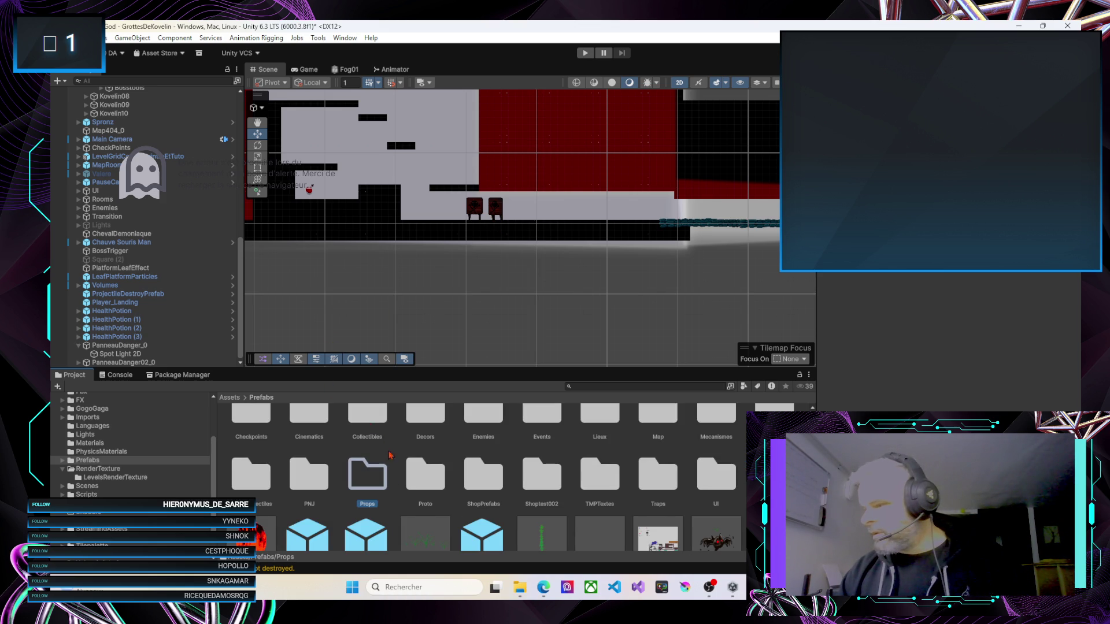
Move the red padlock prefab into Props, then from Props into the Map folder
scroll(329, 509, down, 5)
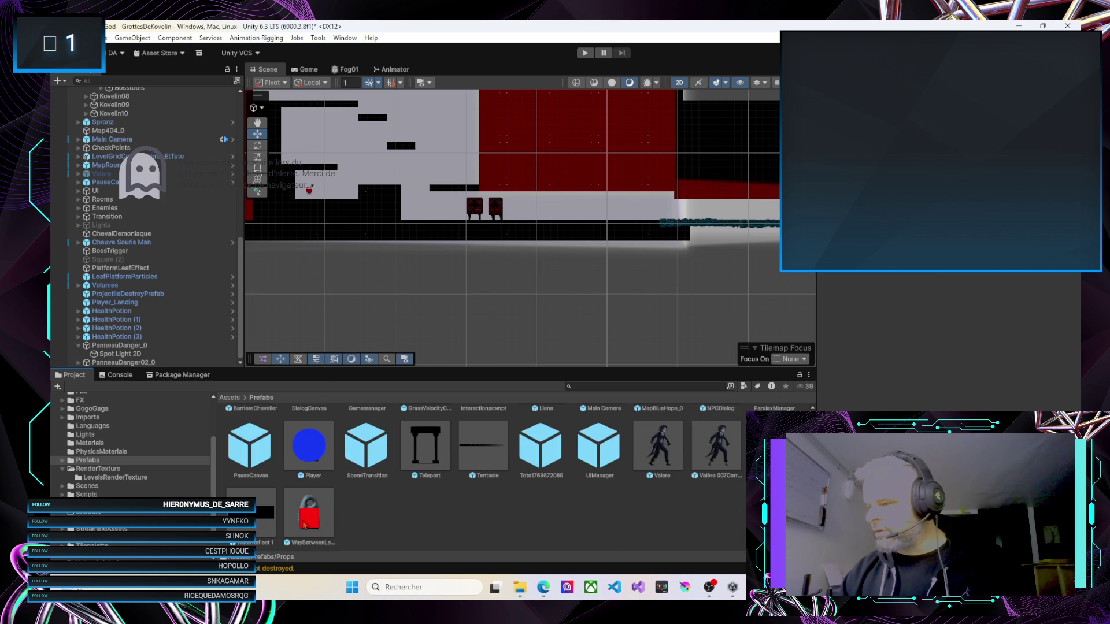
mouse_move(329, 516)
mouse_down()
mouse_move(337, 434)
mouse_move(383, 420)
mouse_move(371, 471)
mouse_up()
scroll(378, 519, down, 5)
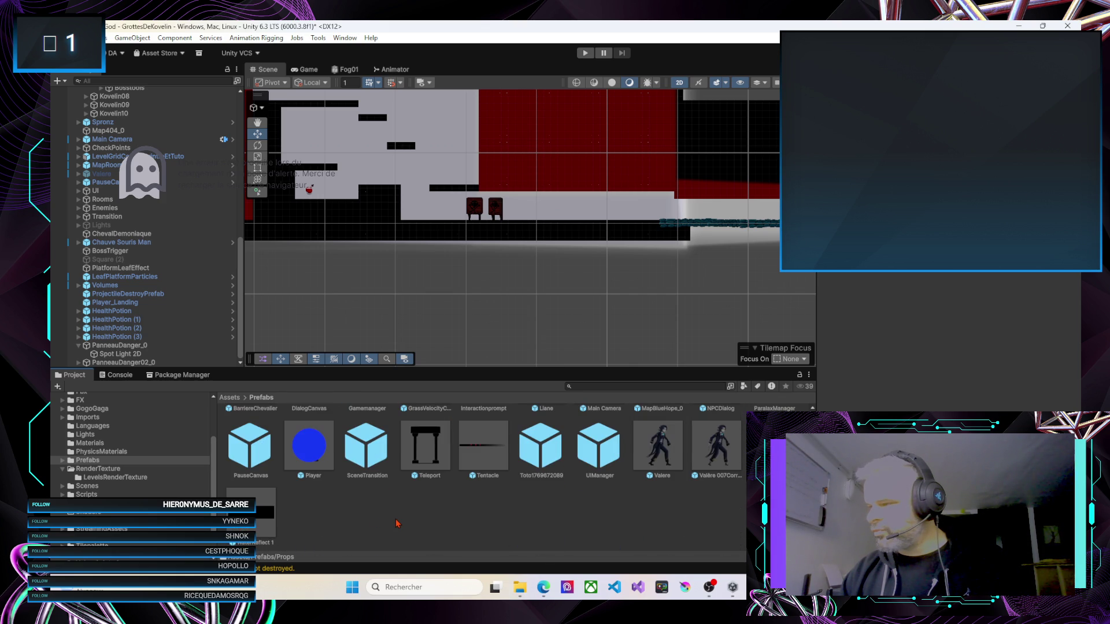
scroll(397, 523, up, 3)
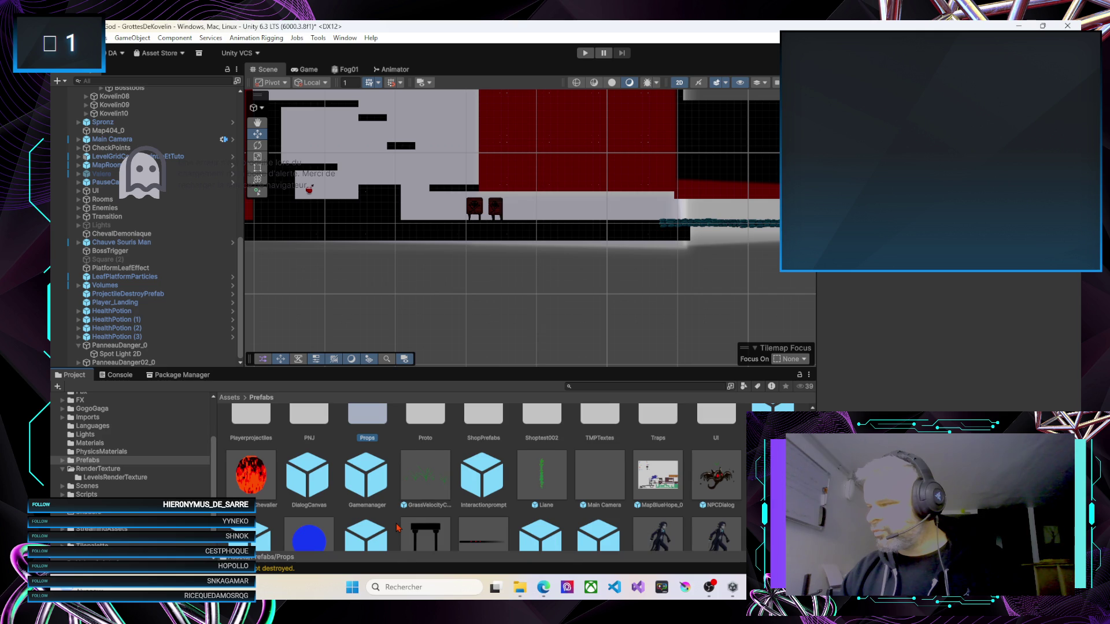
scroll(397, 527, up, 3)
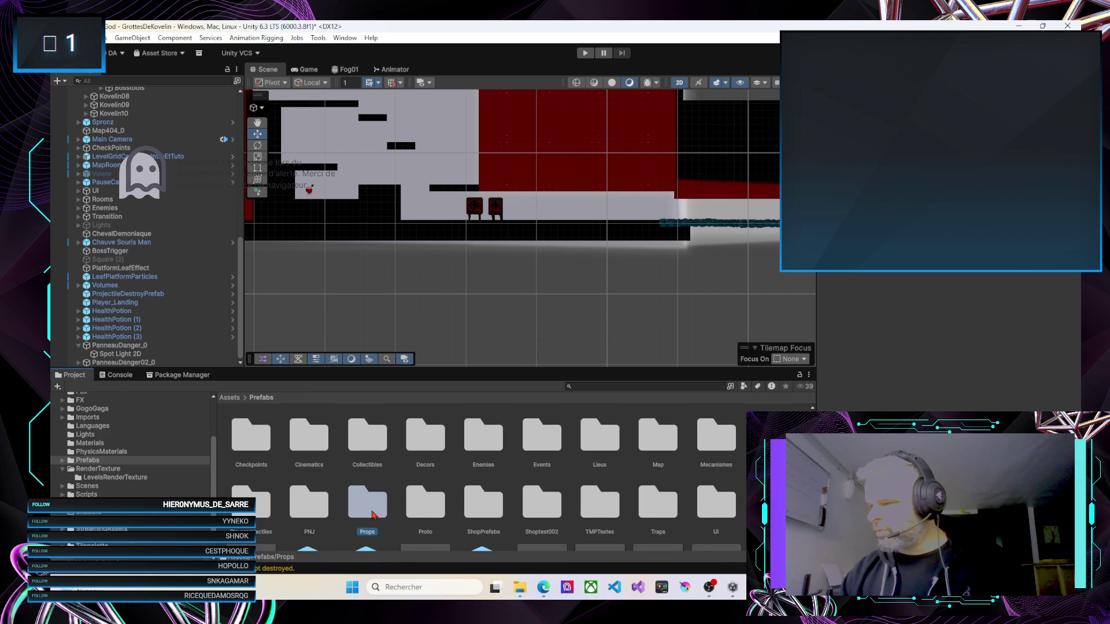
double_click(371, 514)
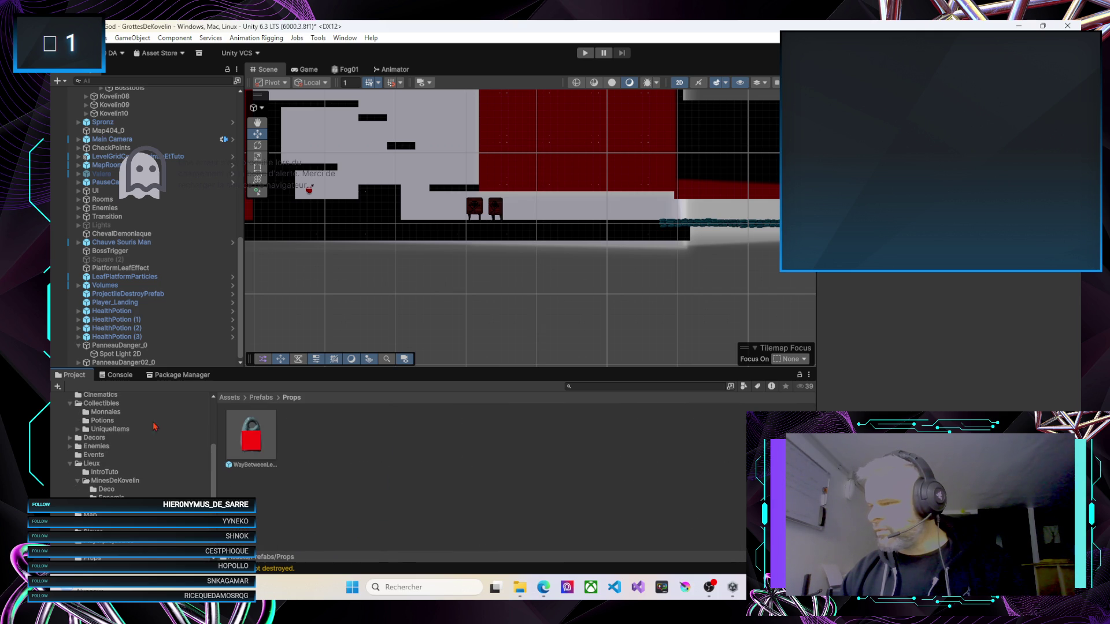
click(255, 442)
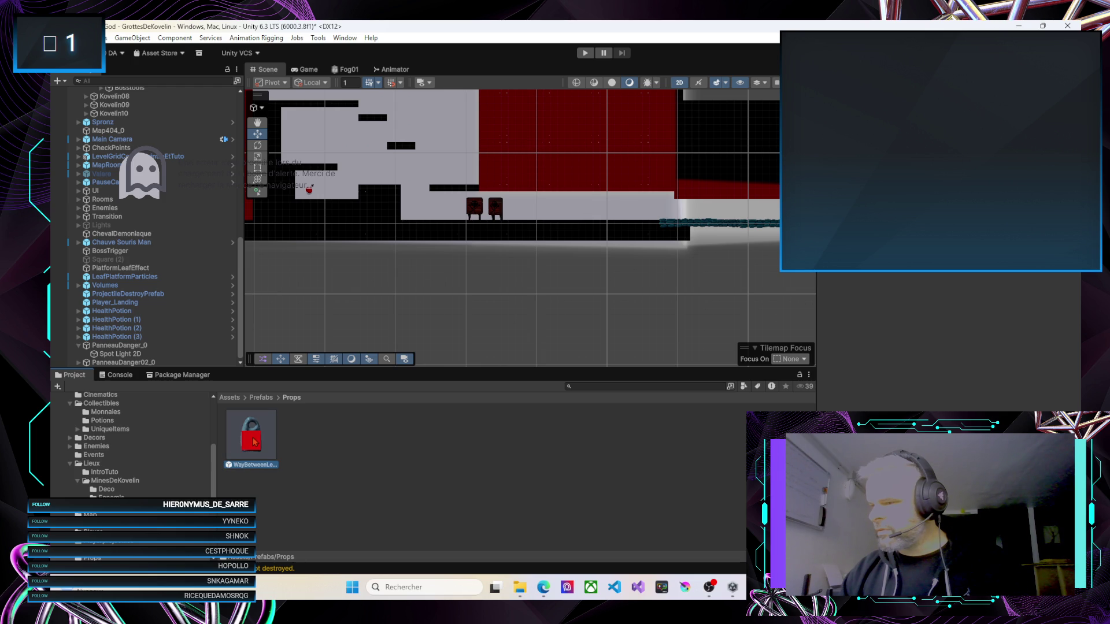
scroll(104, 445, down, 10)
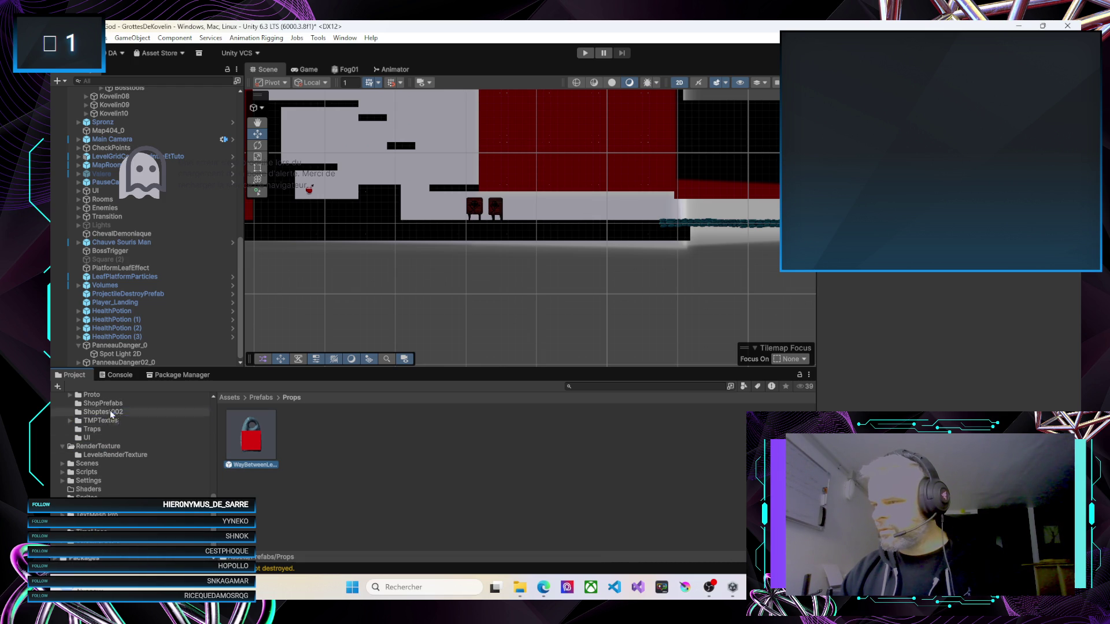
scroll(110, 439, up, 5)
scroll(116, 440, up, 5)
drag(118, 444, 126, 493)
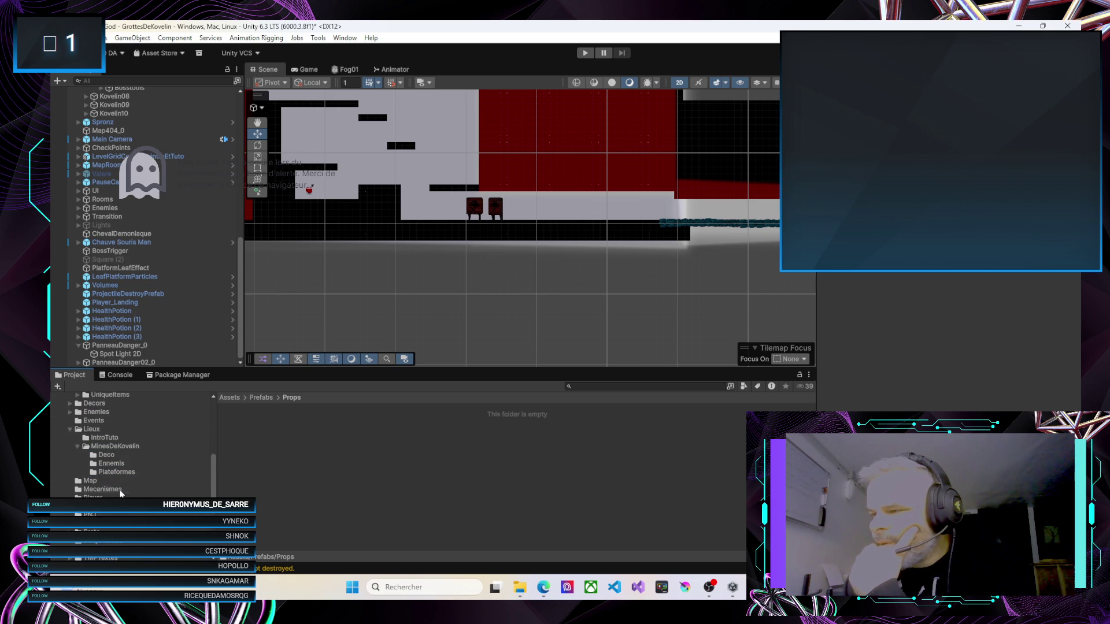
Delete the now-empty Props folder from Prefabs, confirming the delete prompt
click(261, 398)
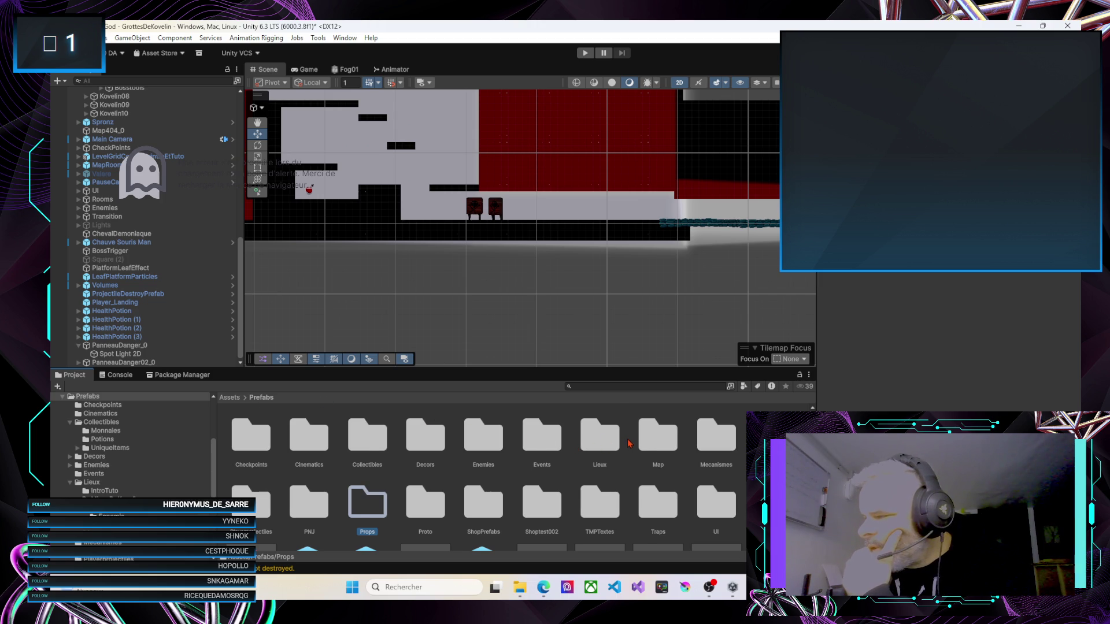
scroll(630, 443, down, 1)
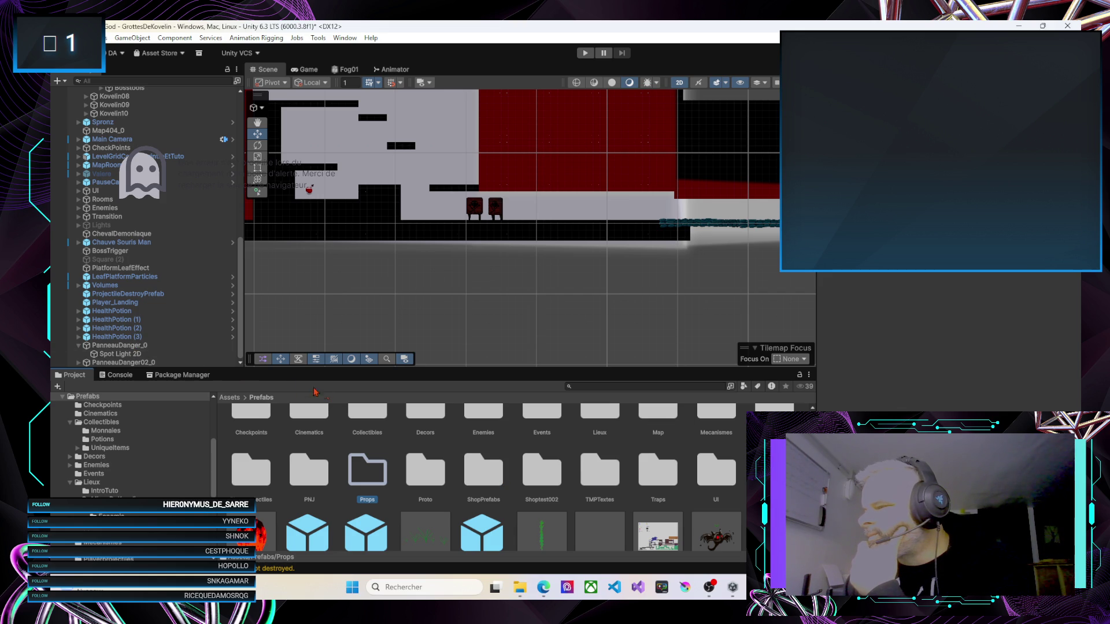
scroll(417, 433, up, 2)
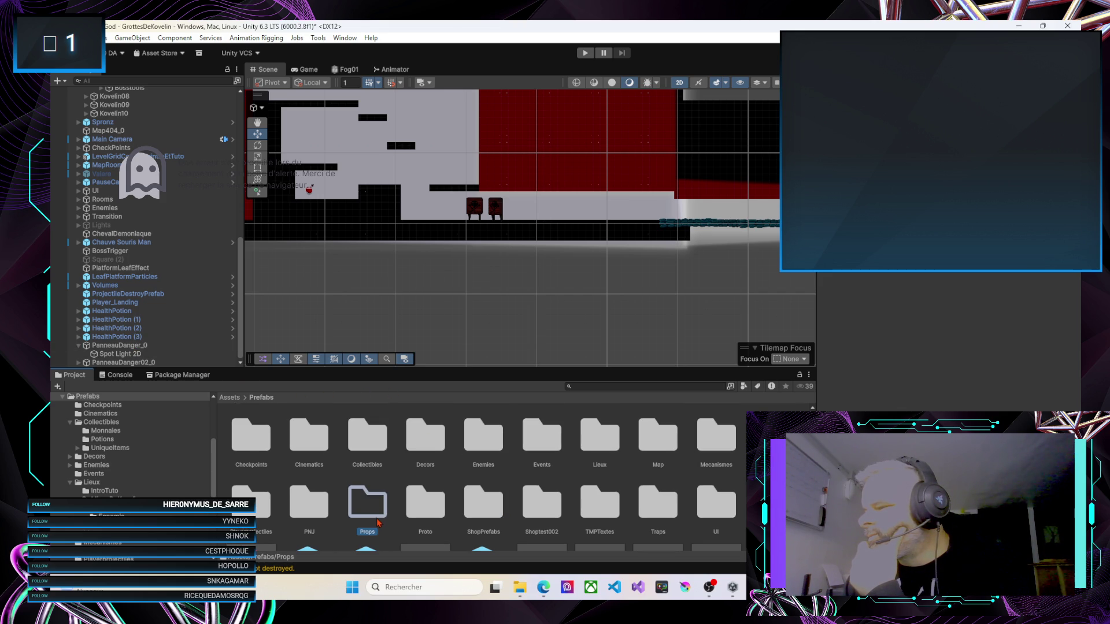
key(Delete)
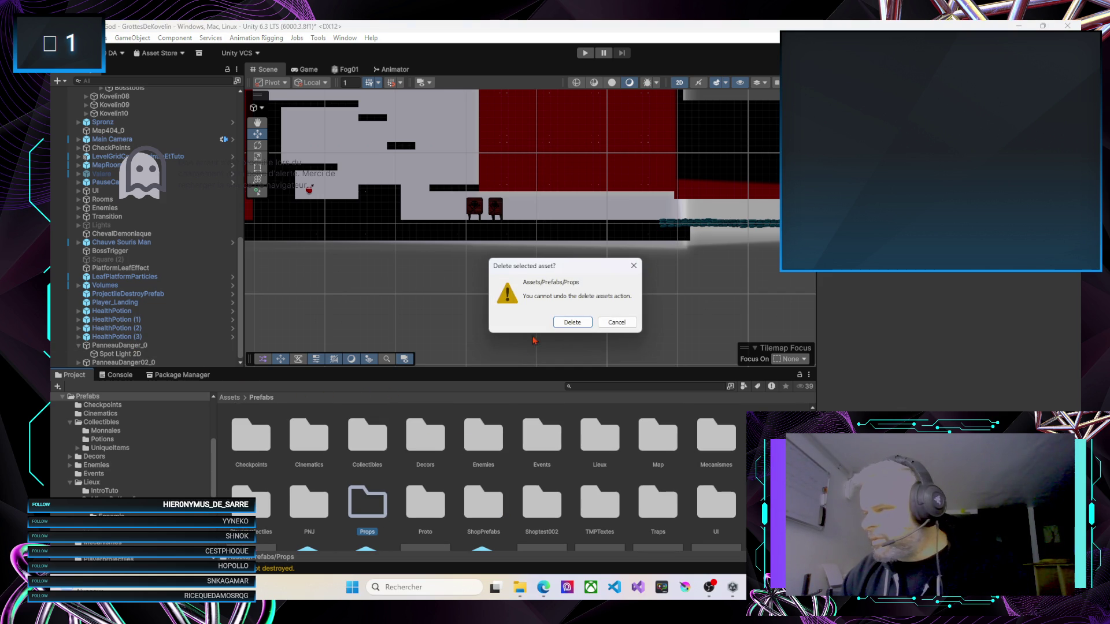
click(566, 322)
click(433, 442)
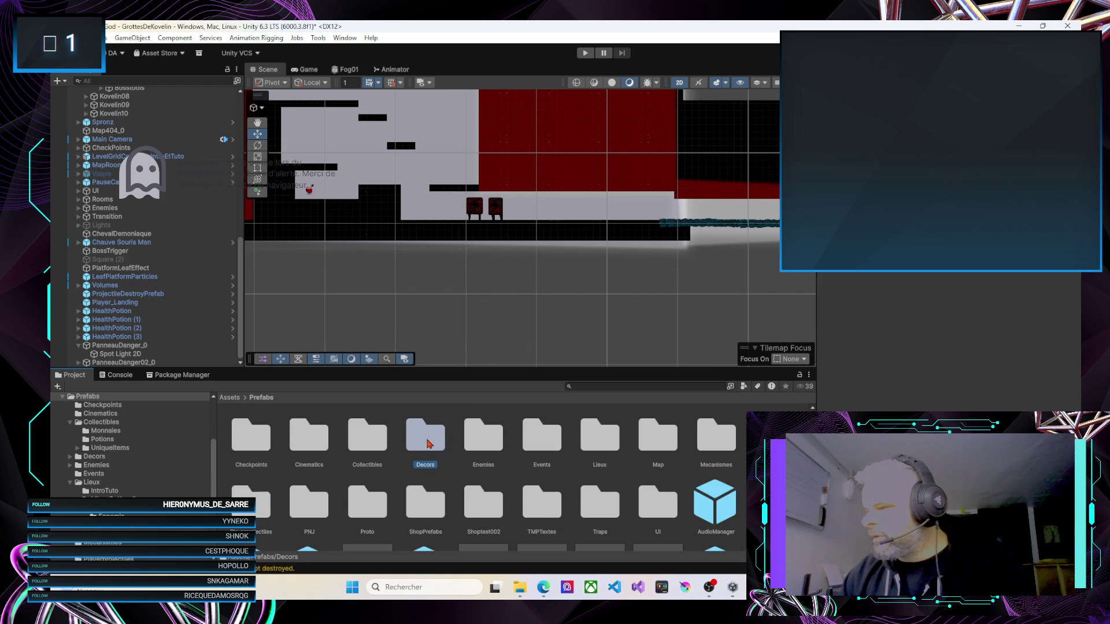
Save PanneauDanger02_0 as a prefab in Decors and compare both danger signs' Order in Layer
mouse_move(157, 339)
mouse_down()
mouse_move(121, 348)
mouse_move(418, 439)
mouse_up()
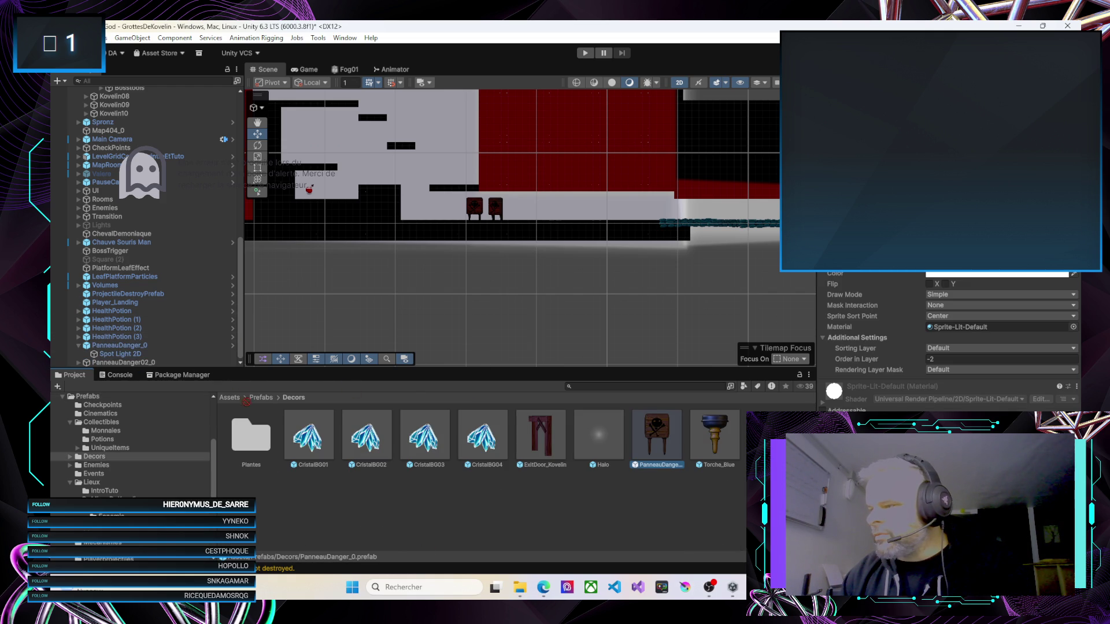
drag(515, 493, 584, 498)
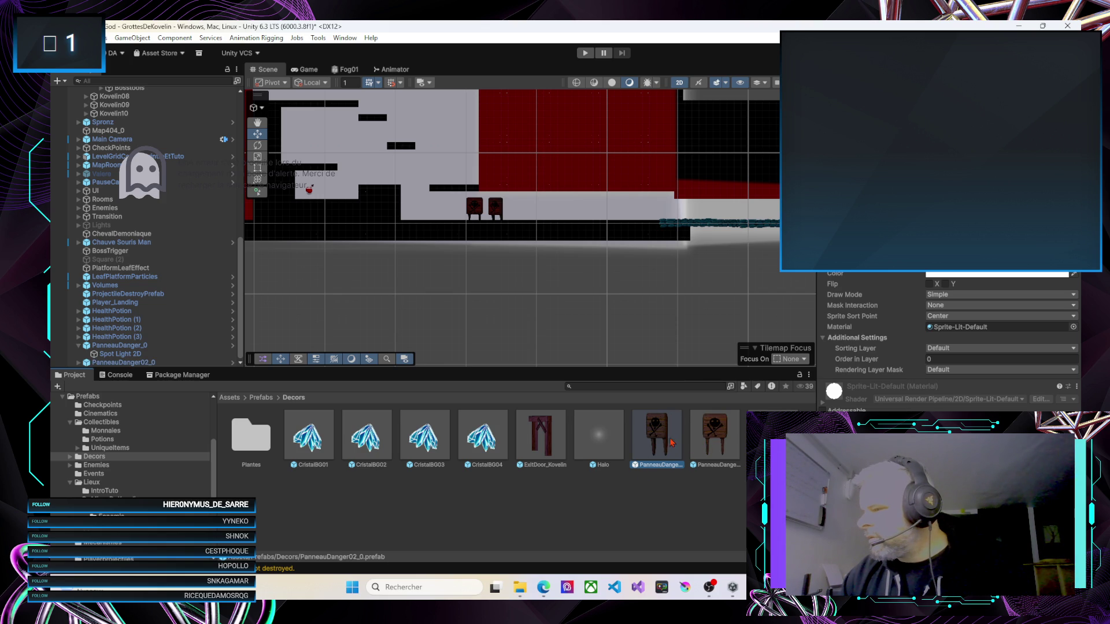
click(716, 443)
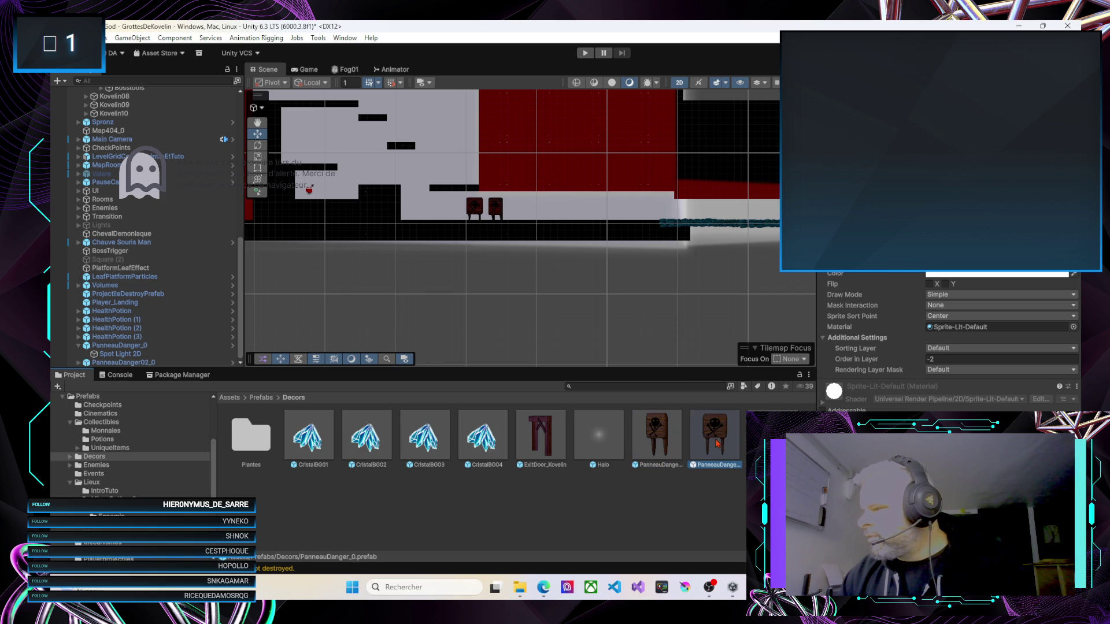
click(671, 441)
click(708, 436)
click(658, 435)
click(703, 434)
click(669, 438)
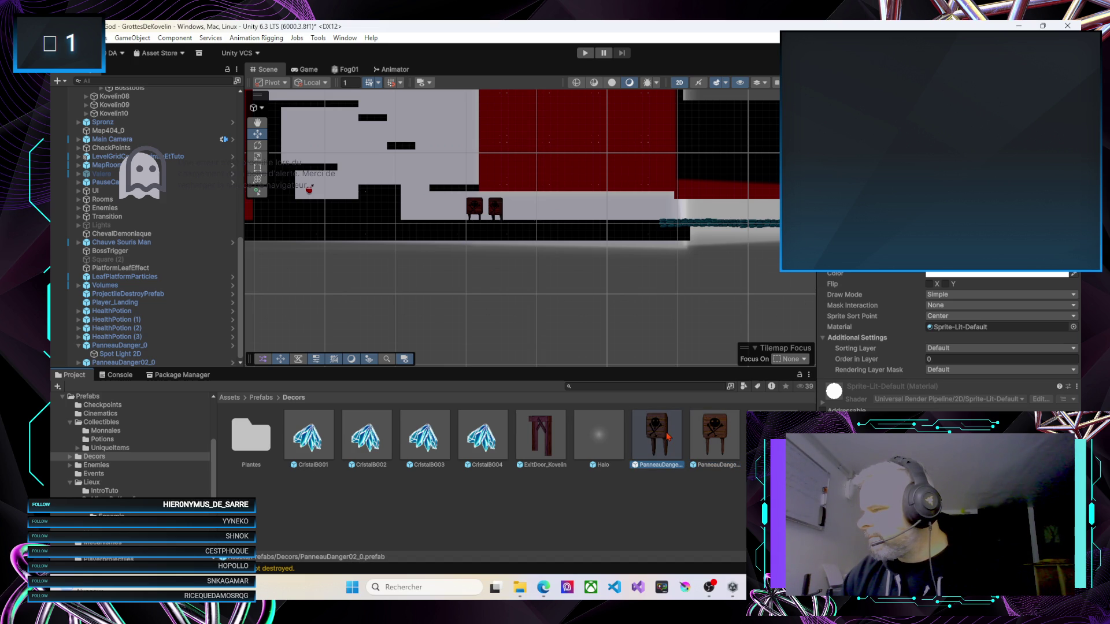
Look inside the Plantes folder and back, then enlarge the Scene view over the Project panel
click(255, 440)
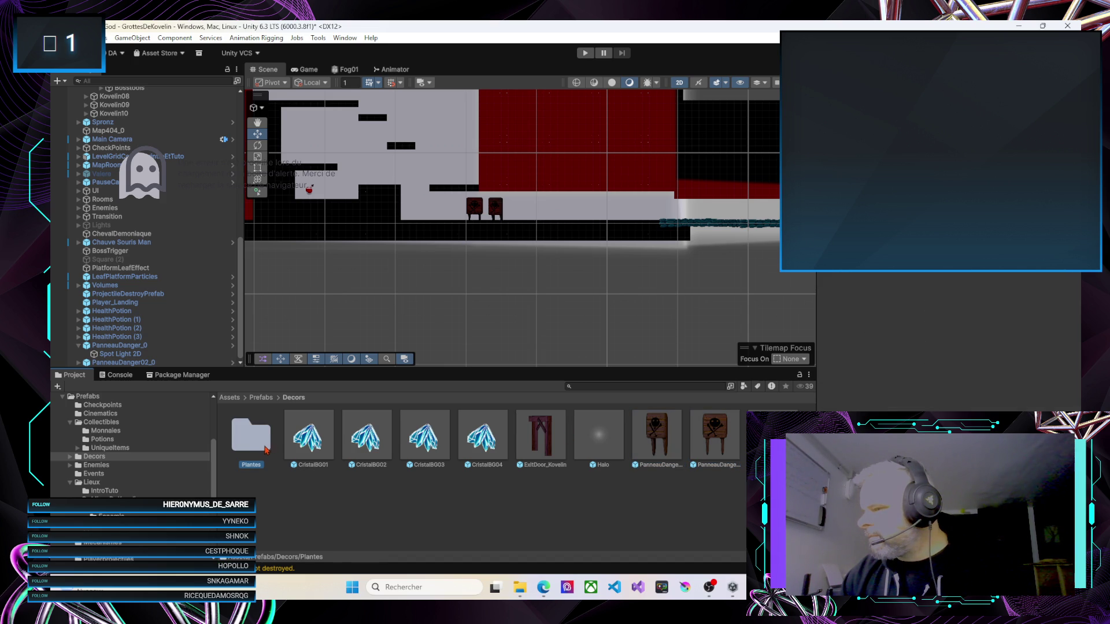
double_click(266, 449)
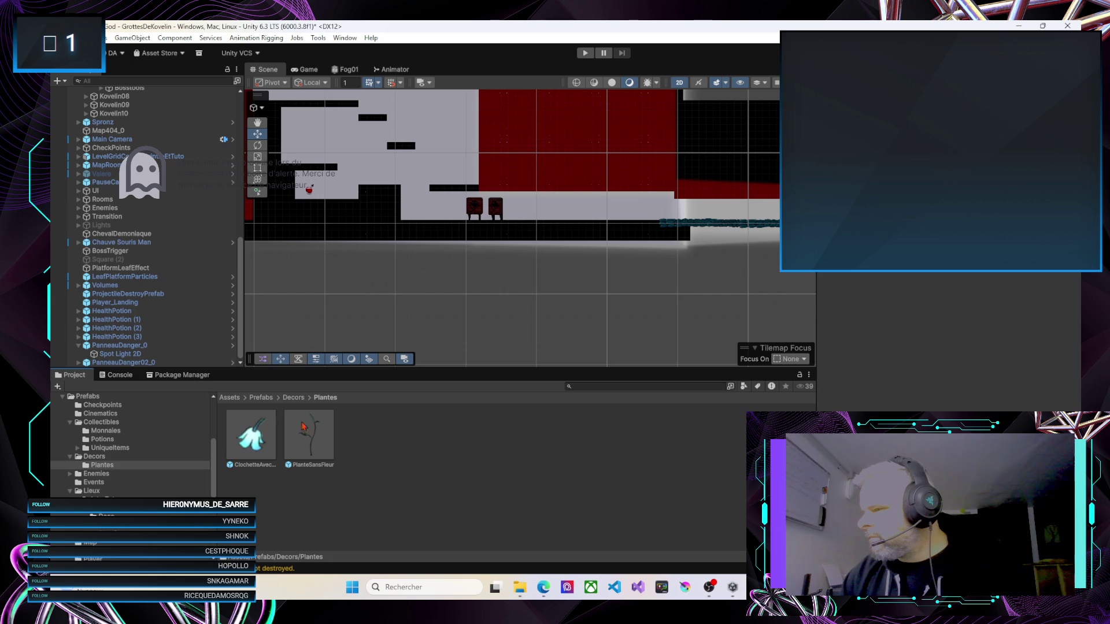
click(293, 398)
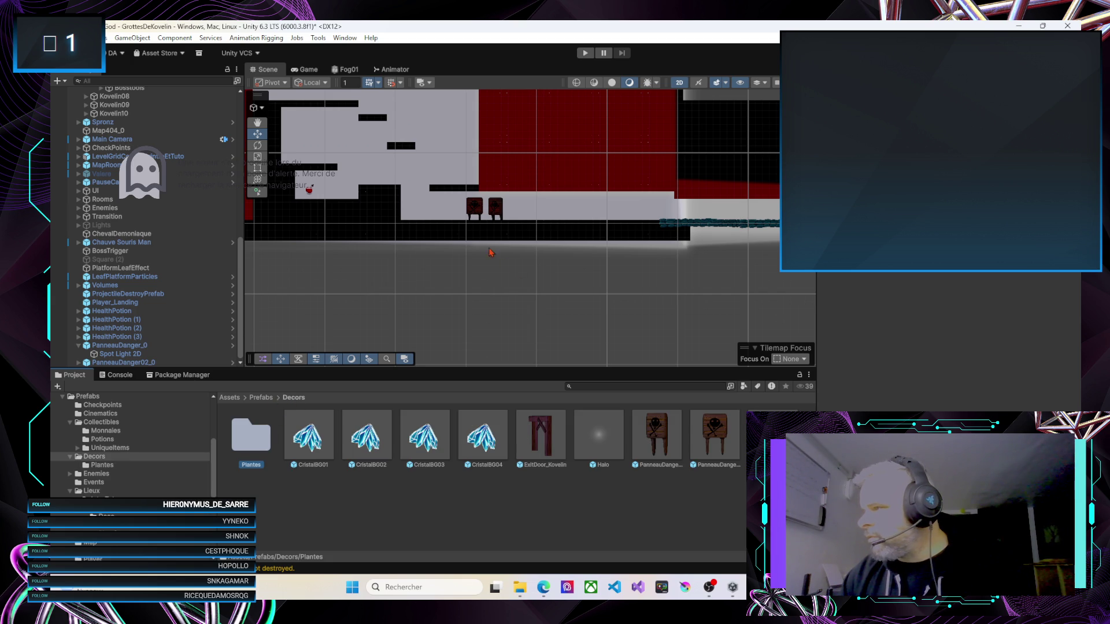
scroll(491, 252, down, 2)
drag(495, 368, 496, 445)
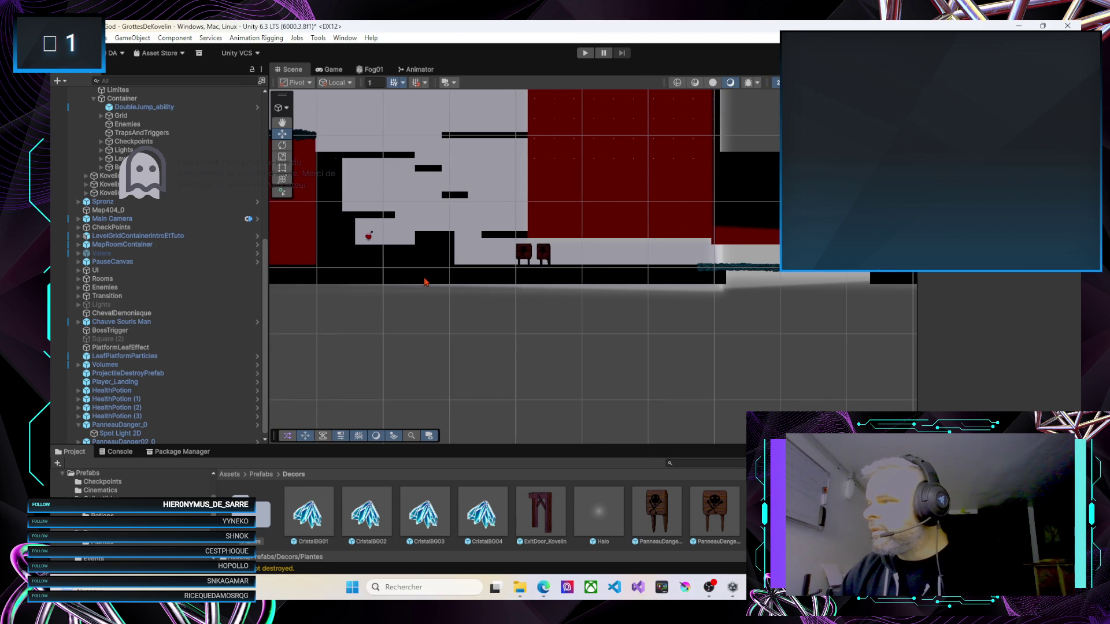
click(585, 53)
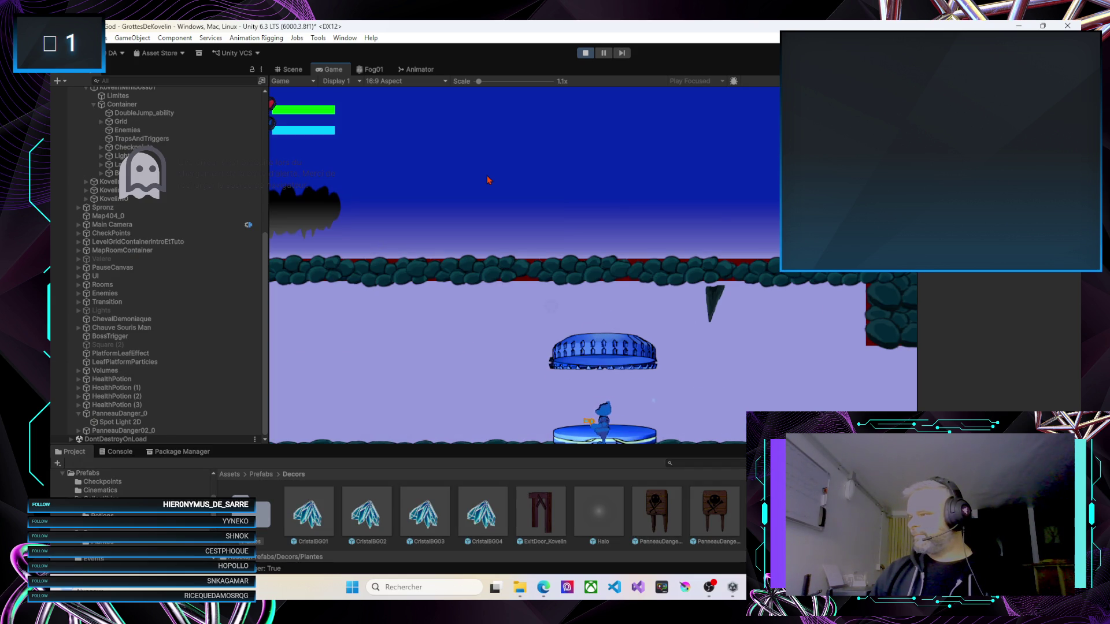
key(Left)
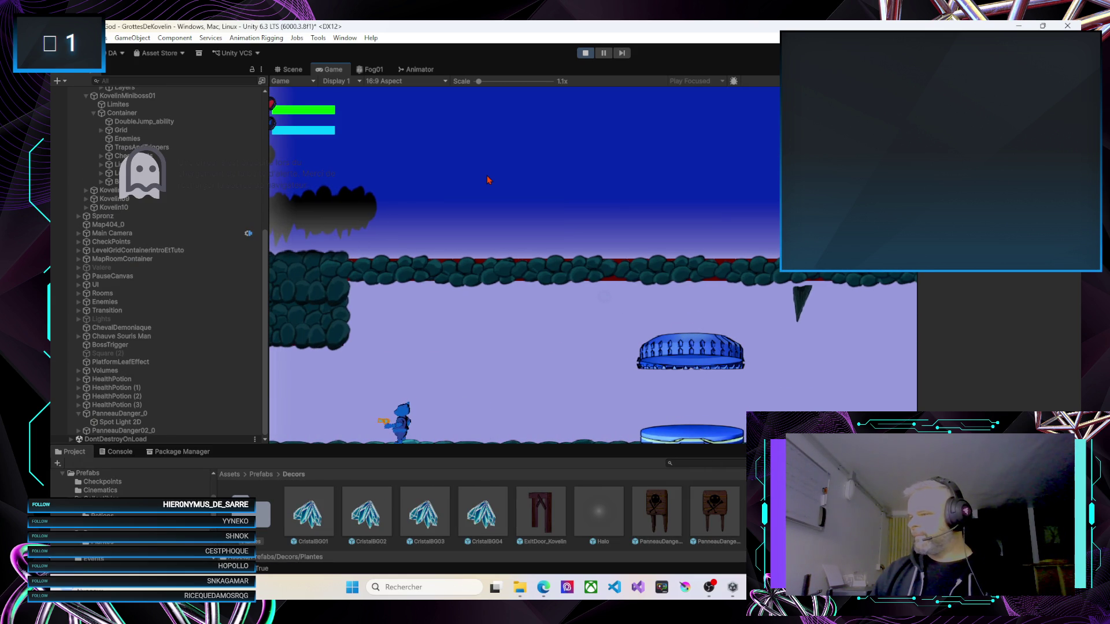
click(585, 53)
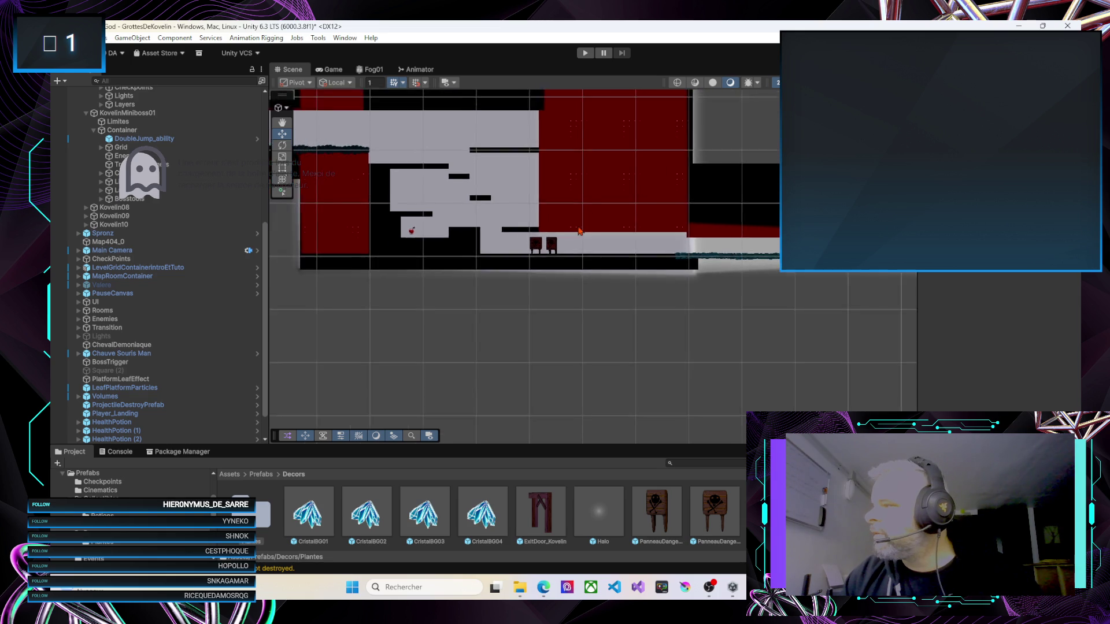
Select the Limites bounds object under Kovelin03's Container in the Hierarchy
scroll(580, 231, down, 3)
scroll(486, 288, up, 1)
click(473, 289)
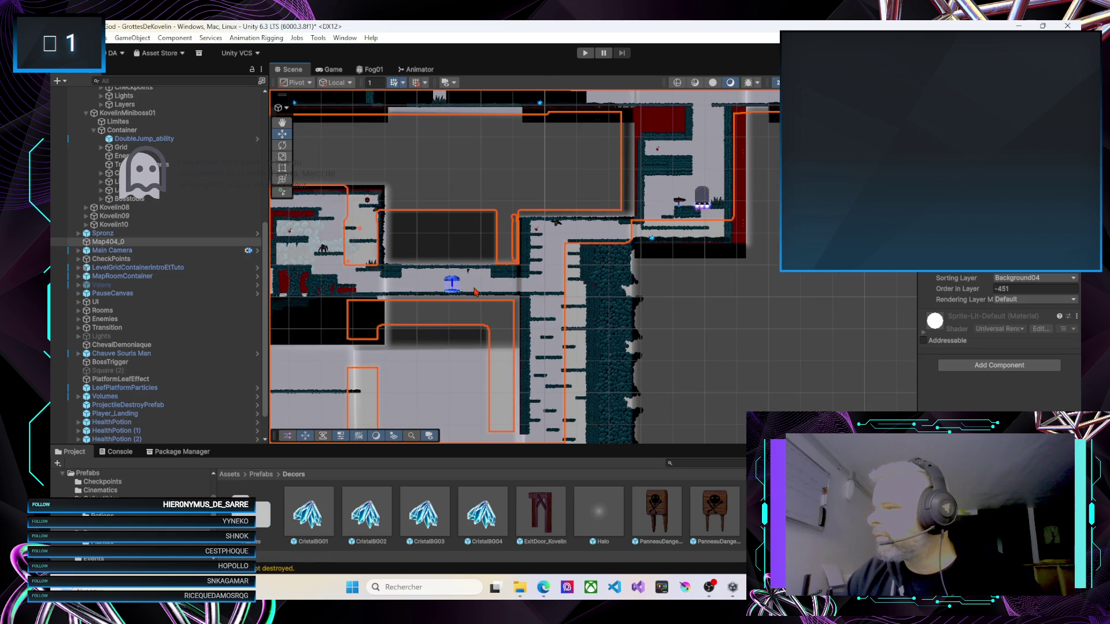
click(477, 294)
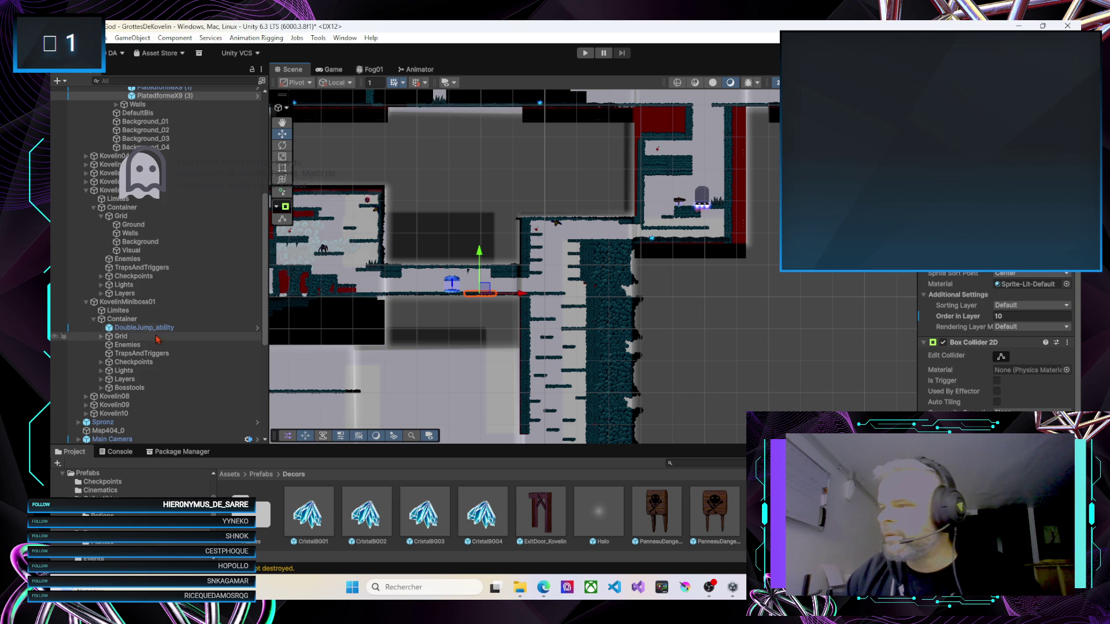
scroll(130, 347, up, 6)
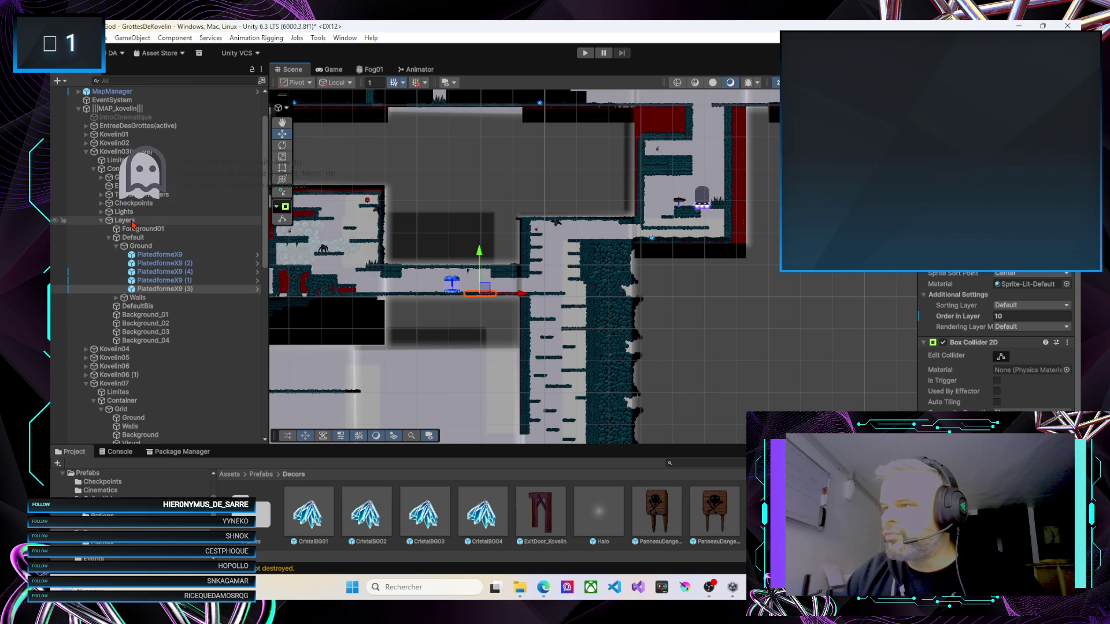
click(113, 168)
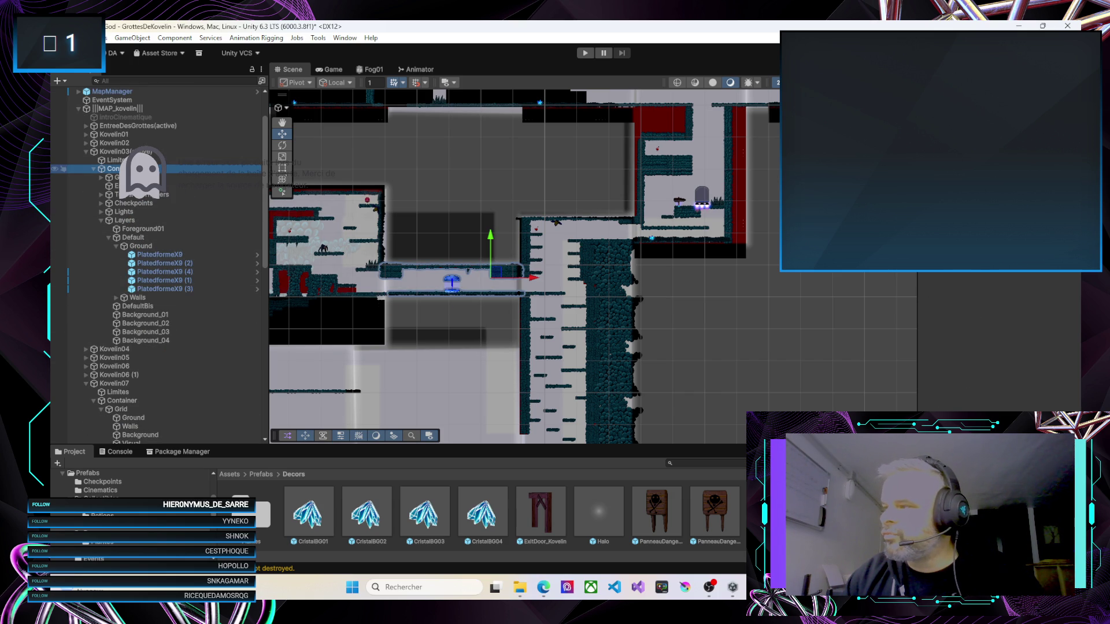
click(115, 160)
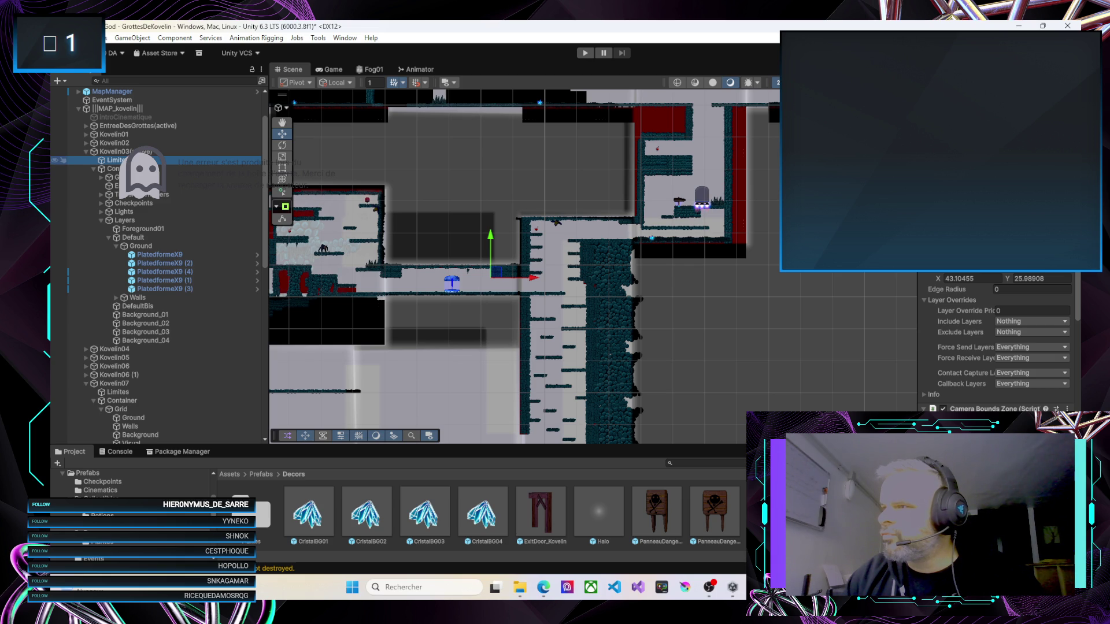
scroll(336, 244, up, 3)
click(113, 169)
click(114, 161)
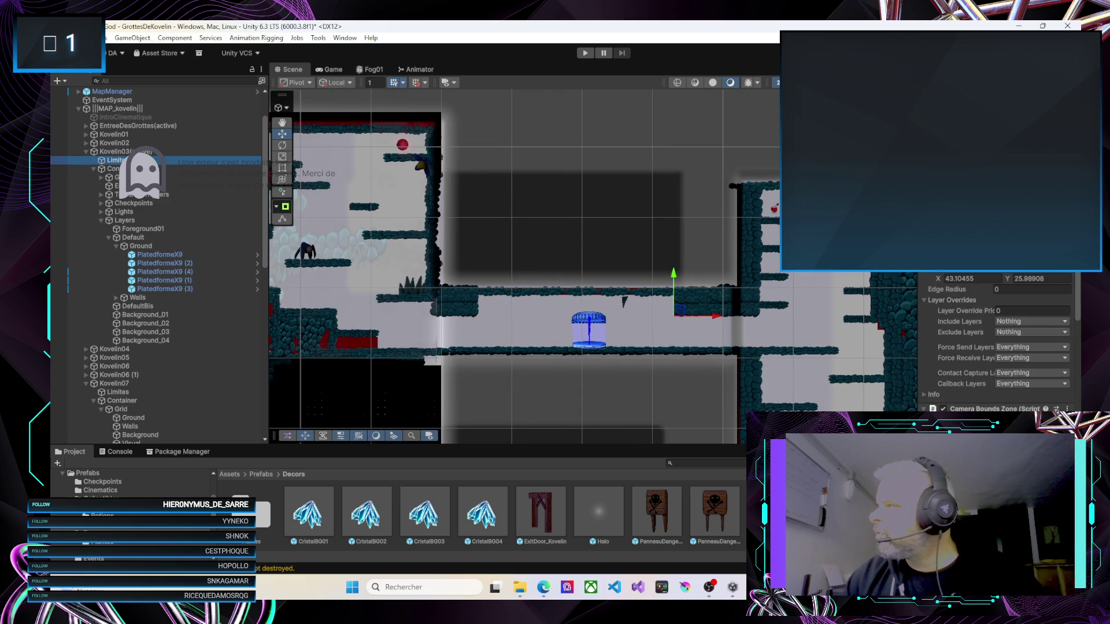
Pull the camera bounds zone's top and bottom edges inward, then start Play mode
click(674, 316)
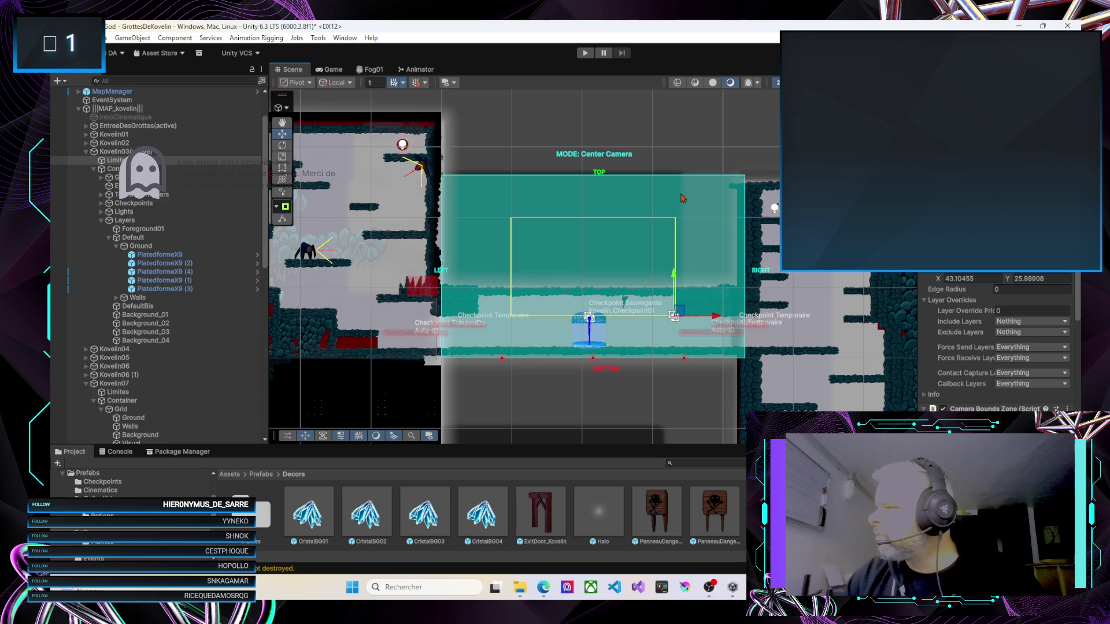
drag(746, 280, 691, 271)
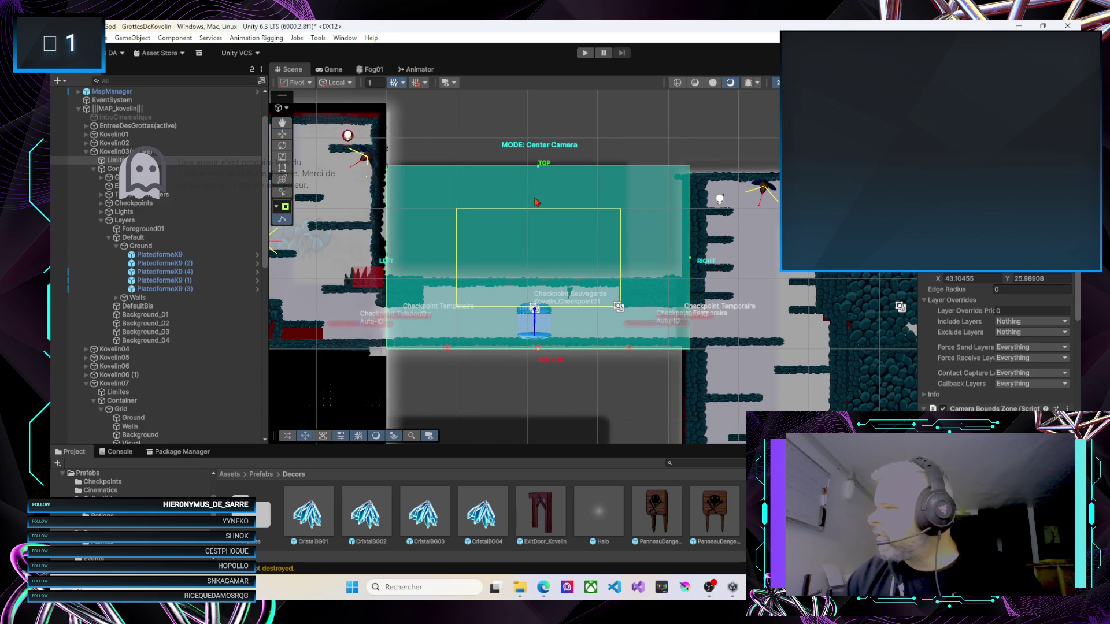
mouse_move(539, 167)
mouse_down()
mouse_move(550, 382)
mouse_move(539, 357)
mouse_up()
drag(538, 281, 536, 281)
drag(538, 354, 537, 347)
click(585, 52)
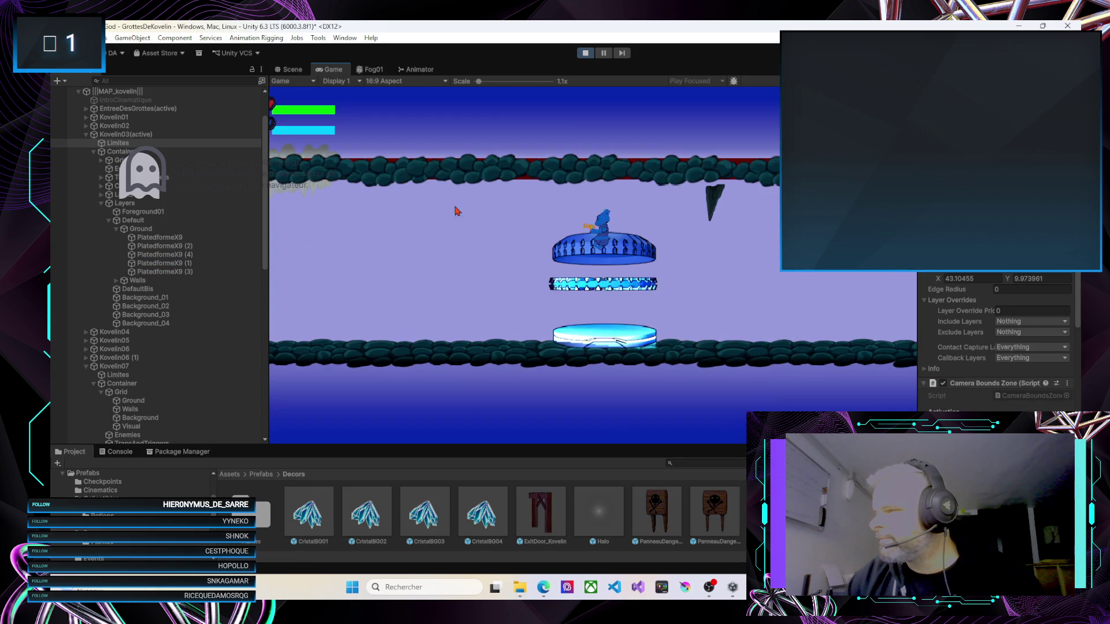
Run the player left, stop Play mode, and zoom in on the ExitDoor_Kovelin object
key(Left)
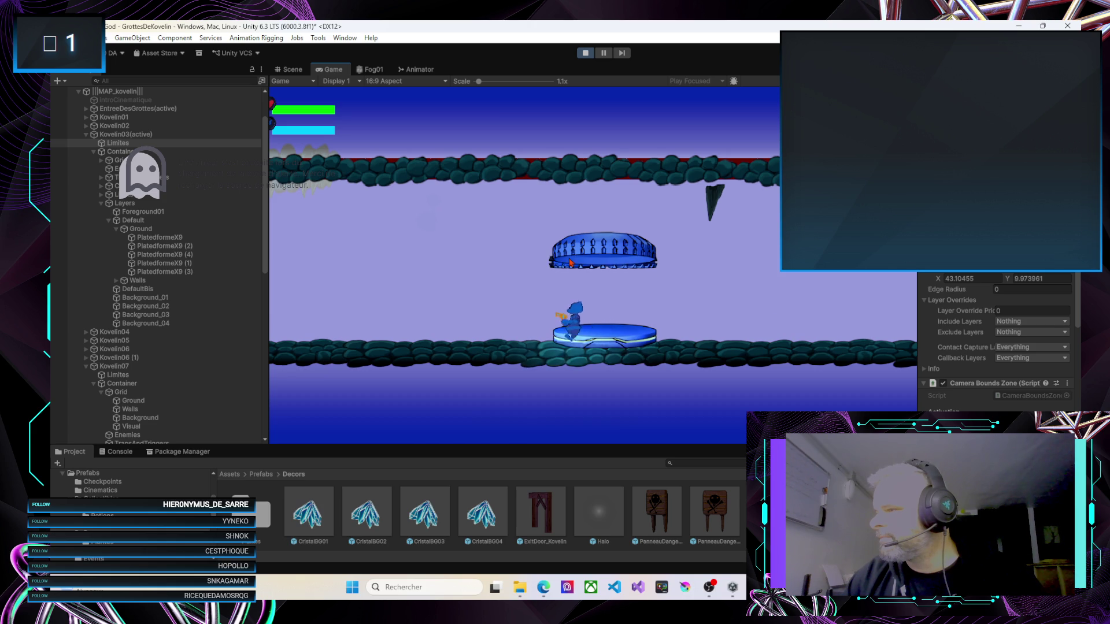
click(585, 52)
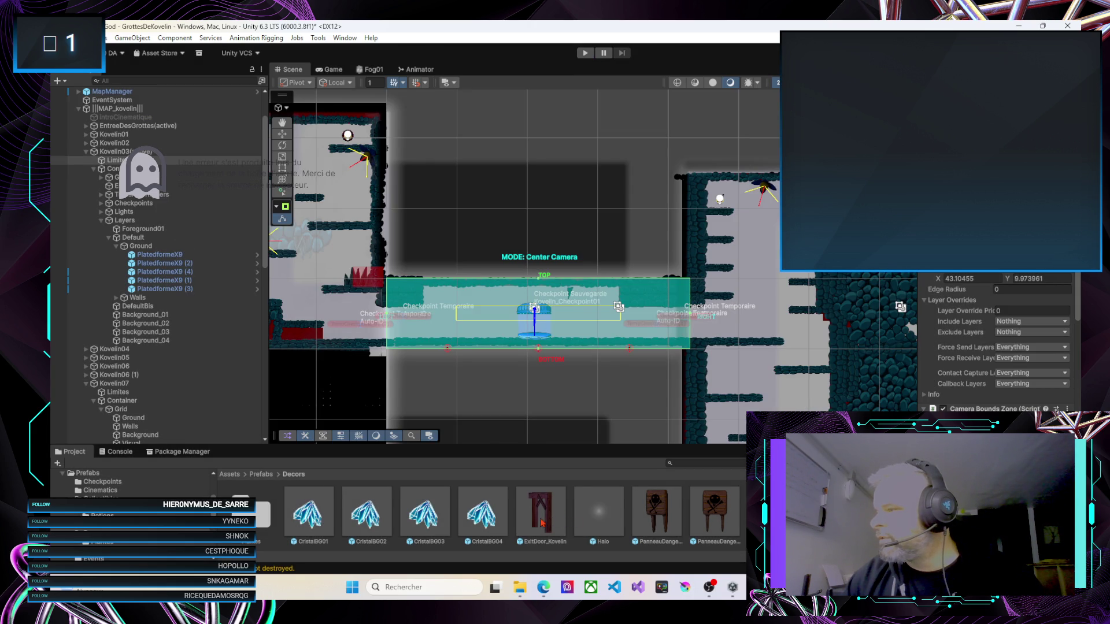
click(679, 344)
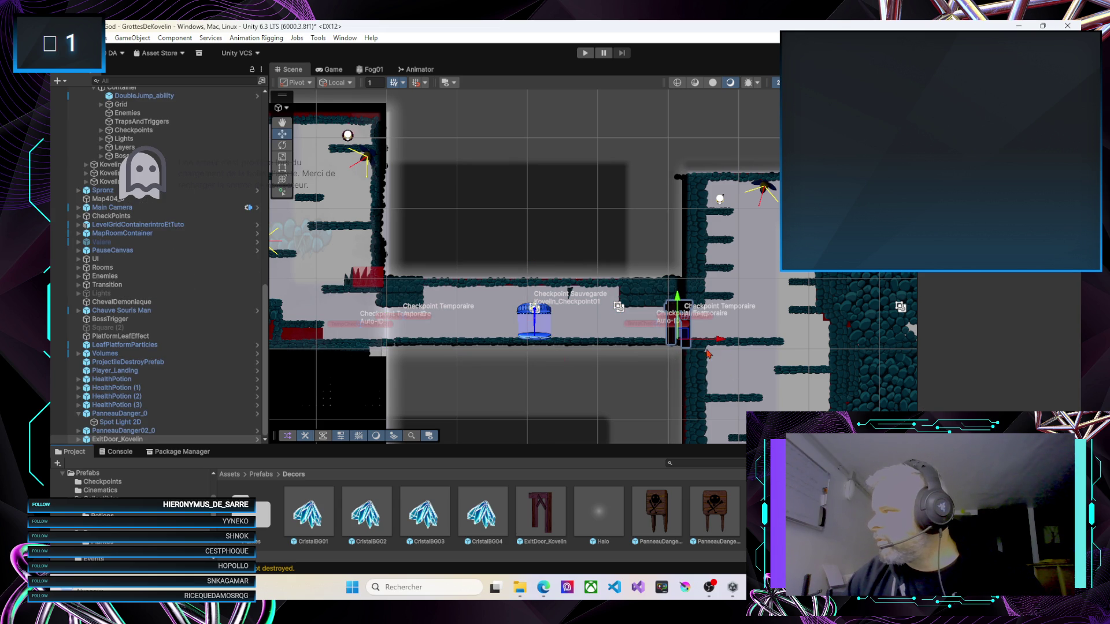
click(115, 442)
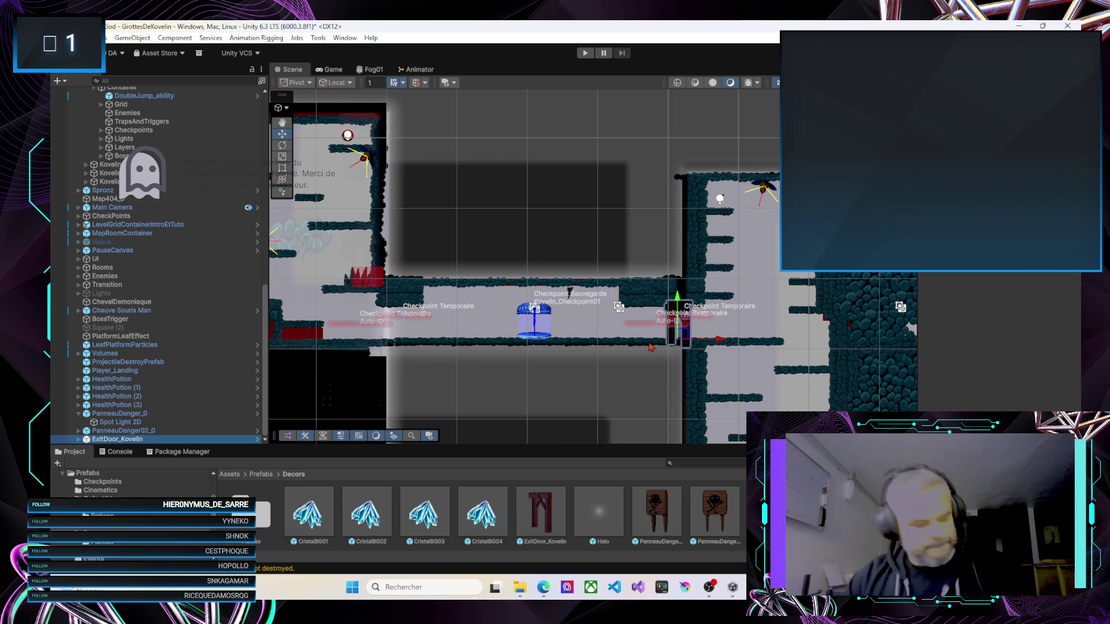
scroll(670, 337, up, 4)
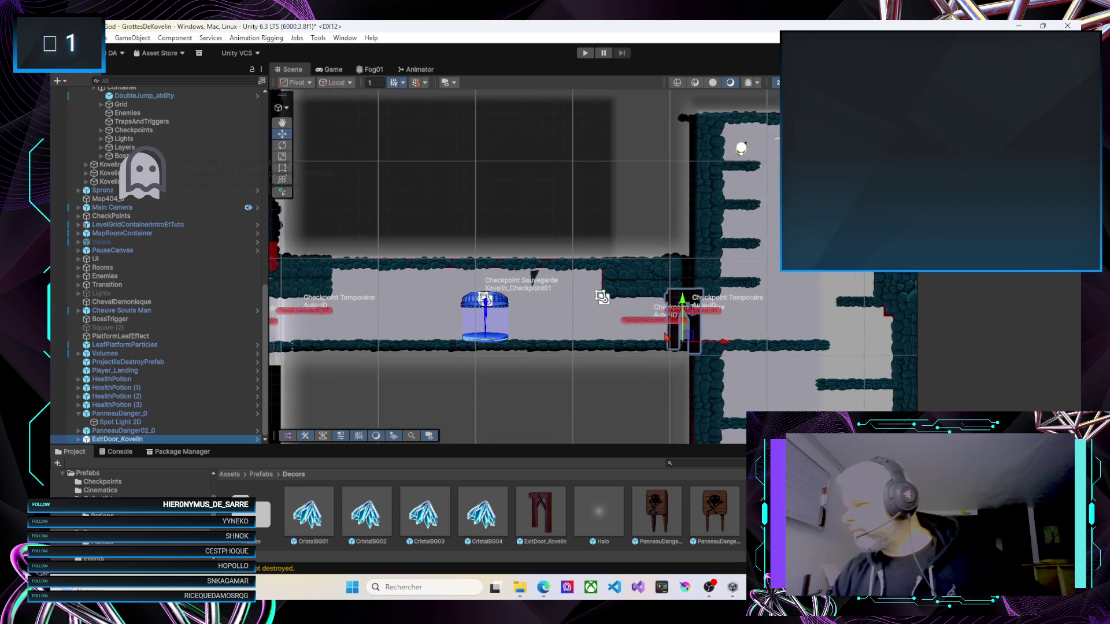
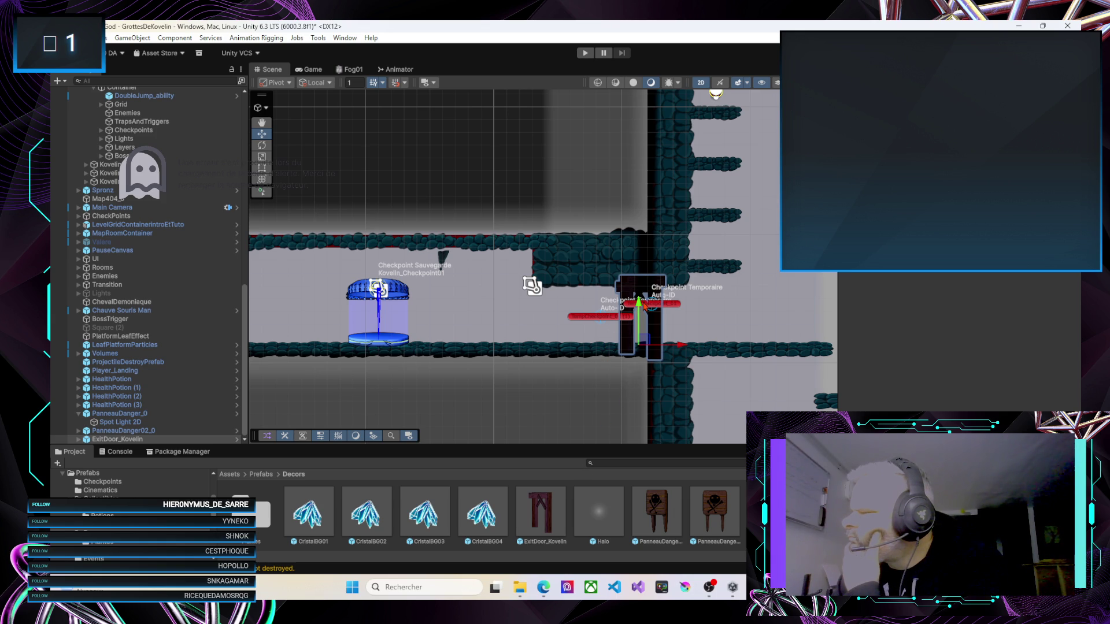
Slide the temporary checkpoint slightly left so it sits beside the exit door
drag(678, 347, 671, 346)
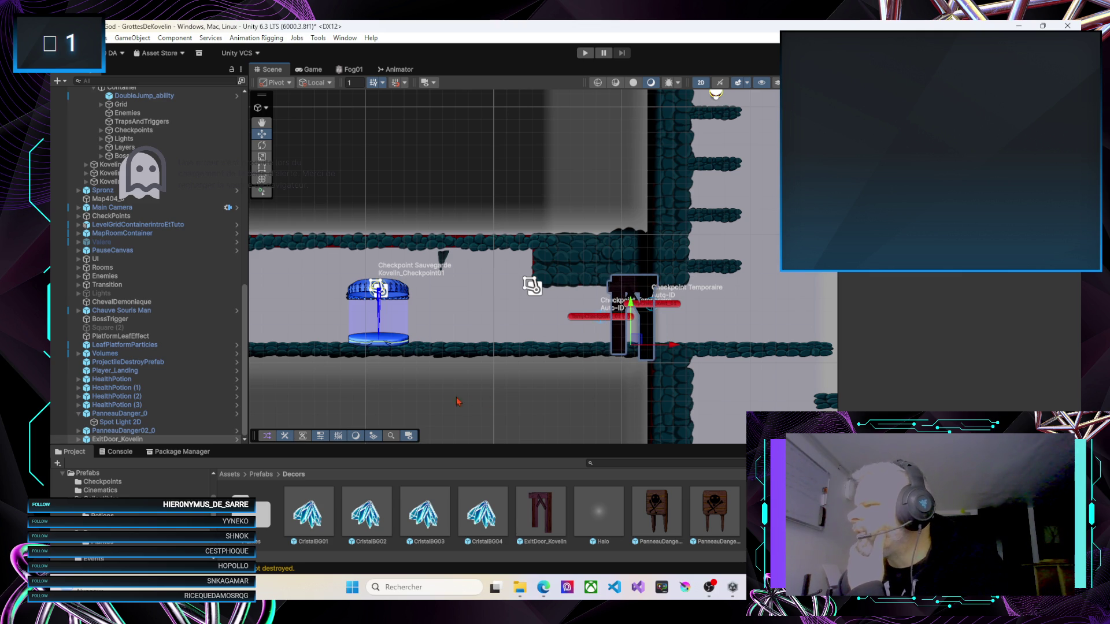
scroll(665, 341, down, 3)
scroll(507, 370, down, 5)
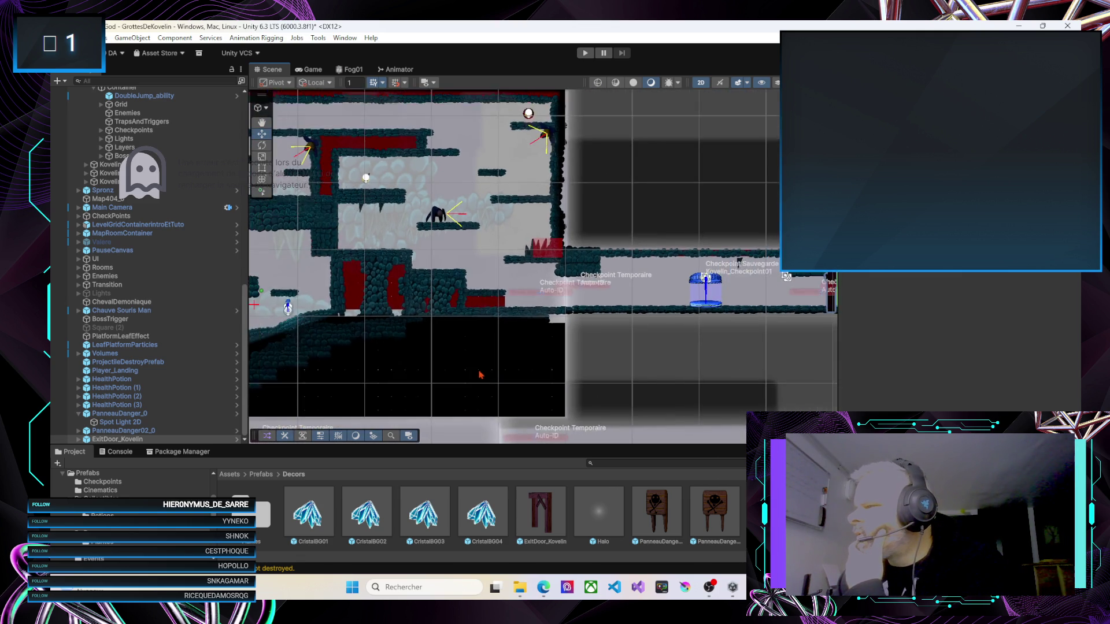
Pan out and select the door's soutanementBois_0 wooden support near the entrance
drag(601, 317, 547, 309)
scroll(547, 310, up, 3)
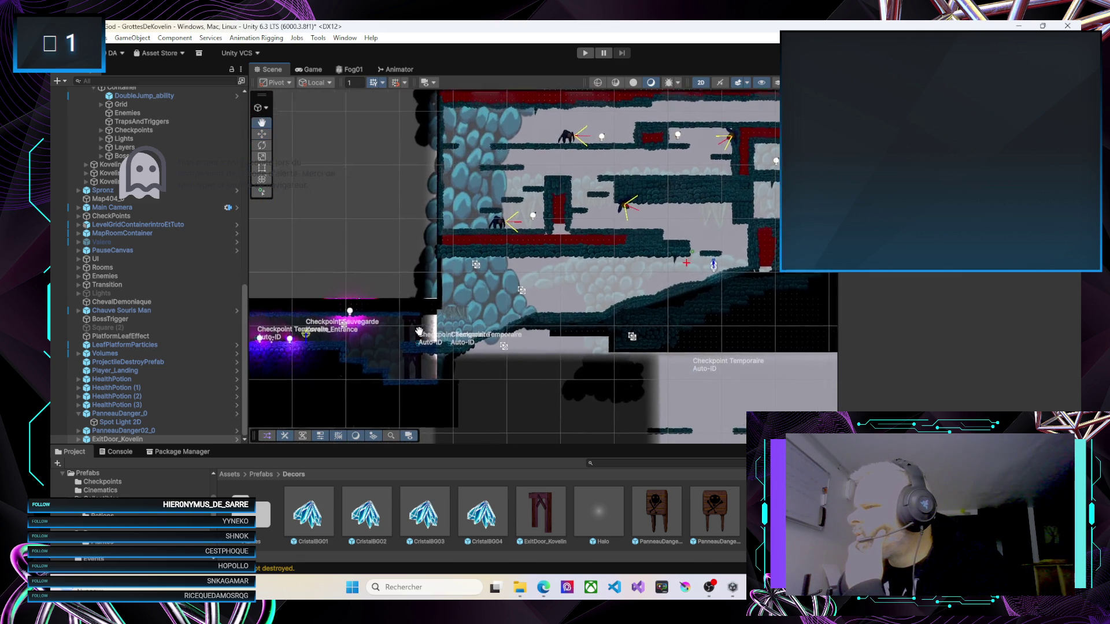
click(522, 305)
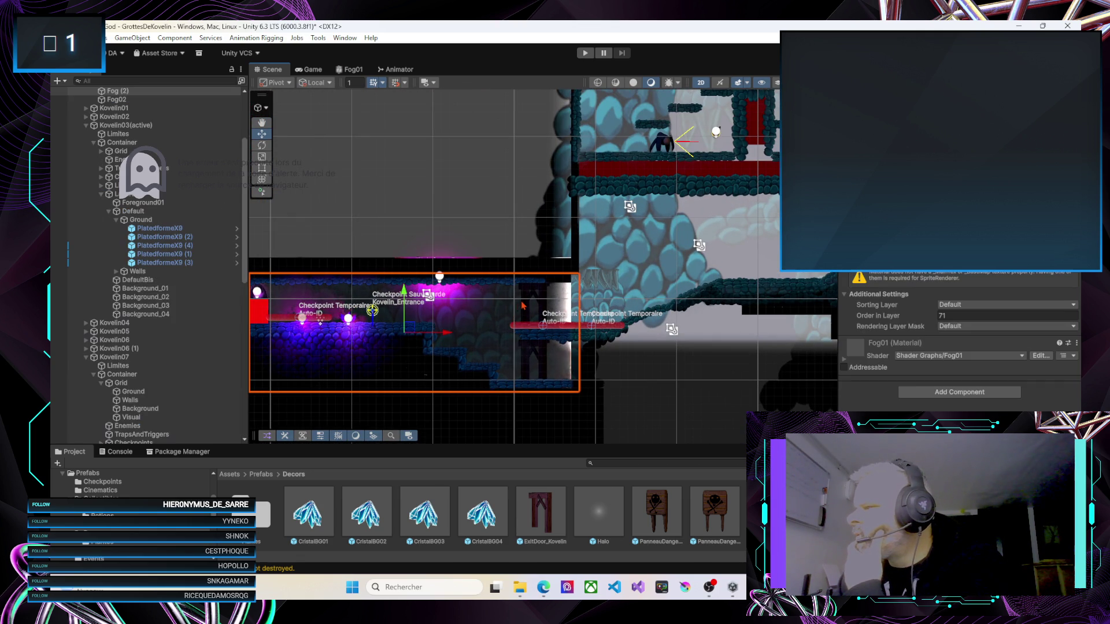
click(526, 306)
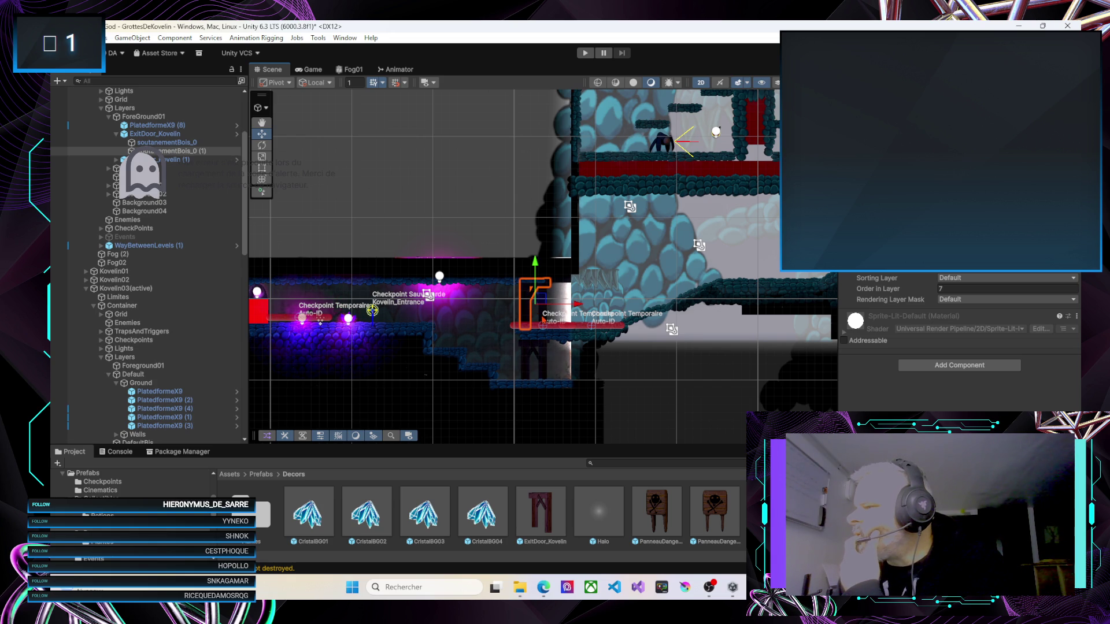
click(543, 320)
click(543, 320)
mouse_move(677, 347)
mouse_down()
mouse_move(480, 347)
mouse_move(404, 295)
mouse_move(370, 324)
mouse_move(133, 318)
mouse_move(62, 296)
mouse_up()
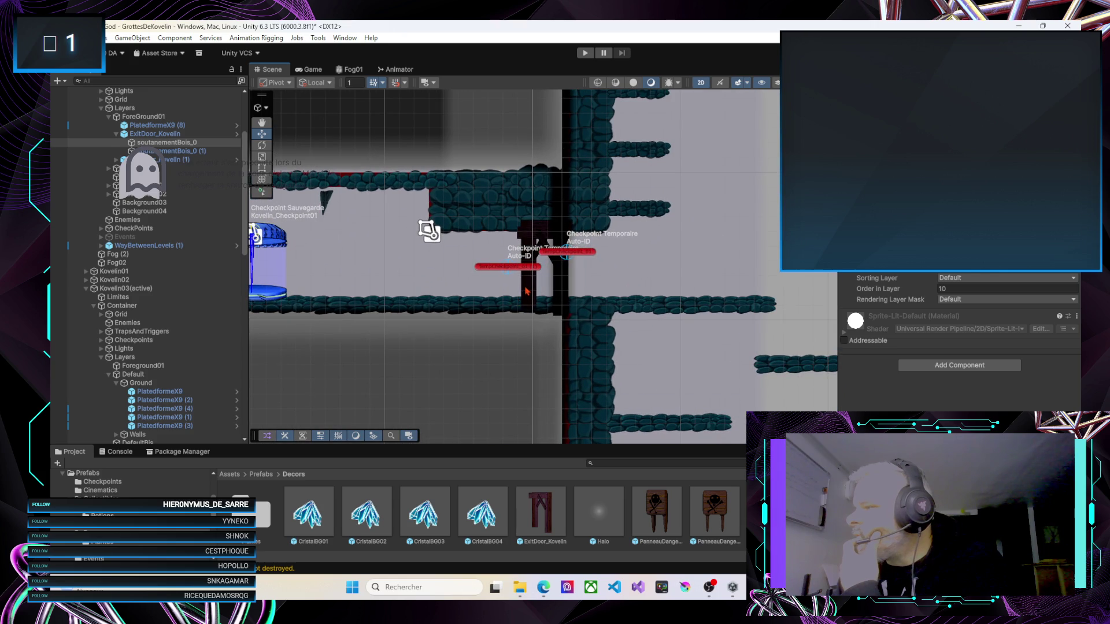
Expand the exit door and lower the soutanementBois_0 support's Order in Layer
click(526, 291)
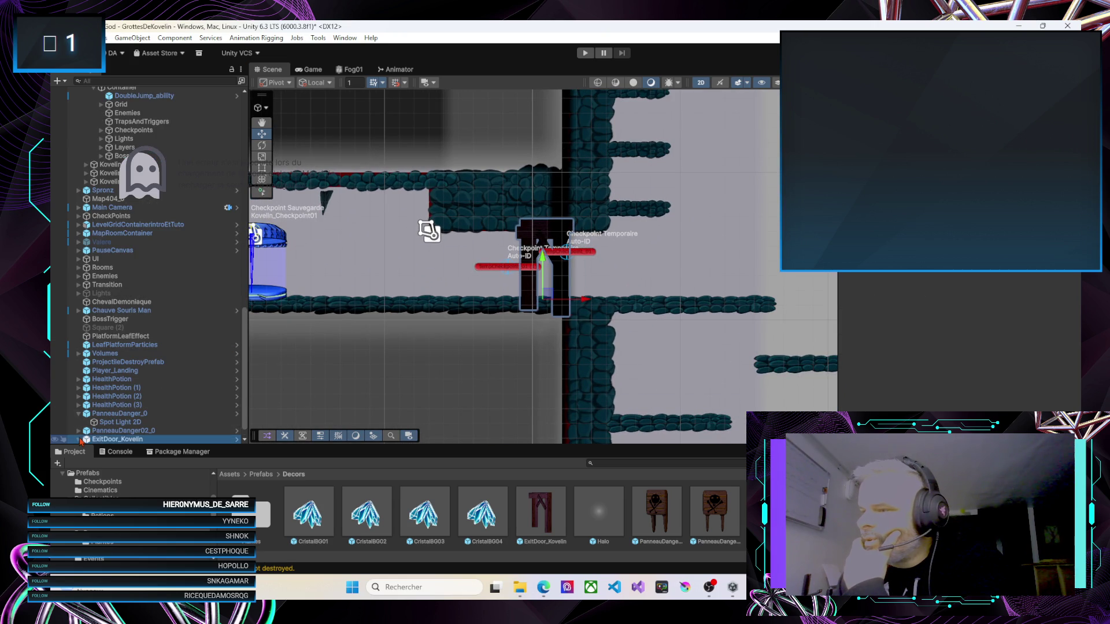
click(79, 440)
click(121, 433)
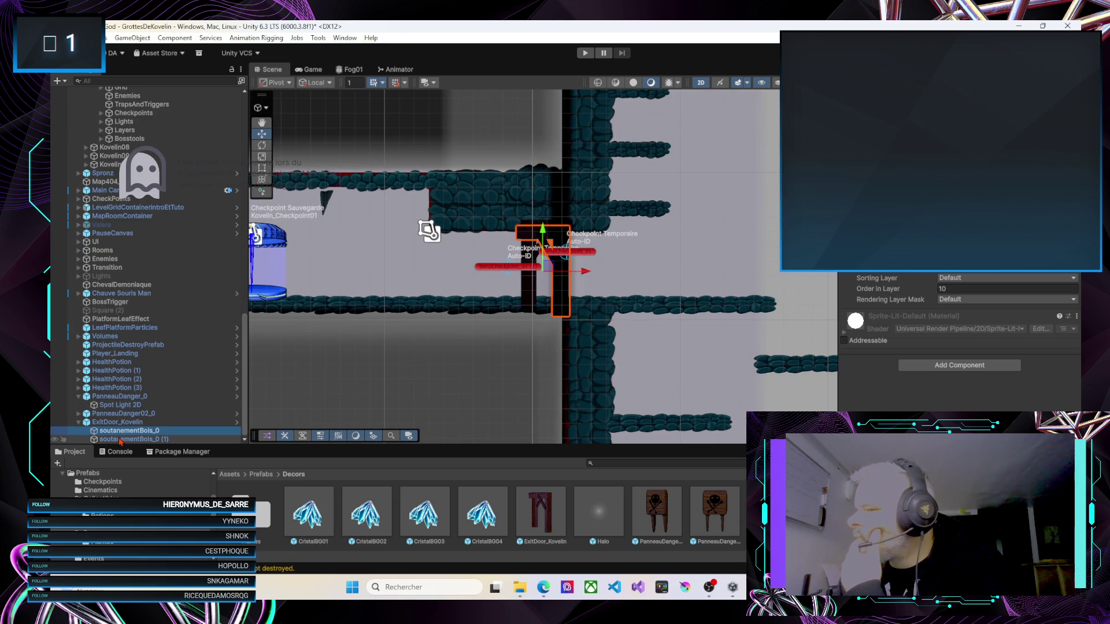
click(121, 432)
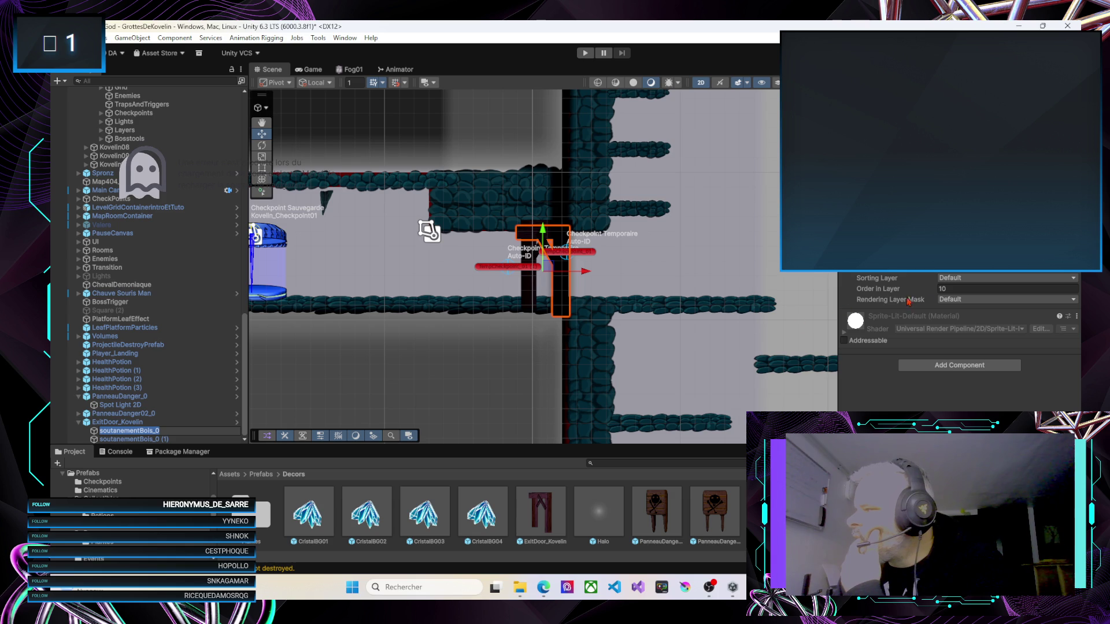
drag(934, 291, 930, 292)
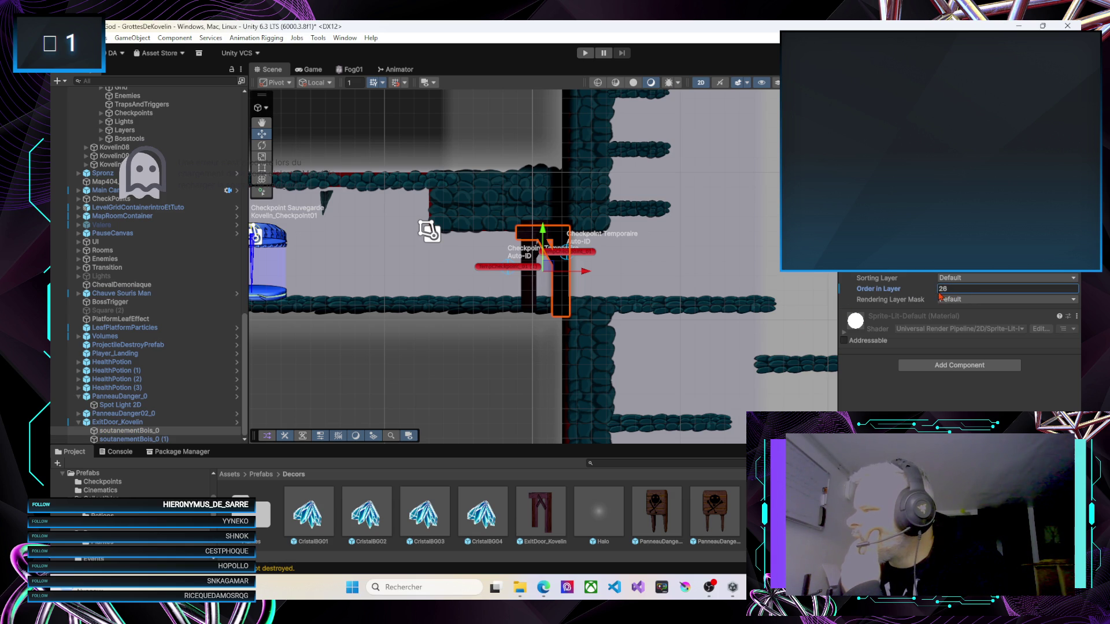
Push the soutanementBois_0 (1) support's Order in Layer down to -4
click(536, 292)
click(533, 293)
drag(933, 289, 912, 291)
click(558, 298)
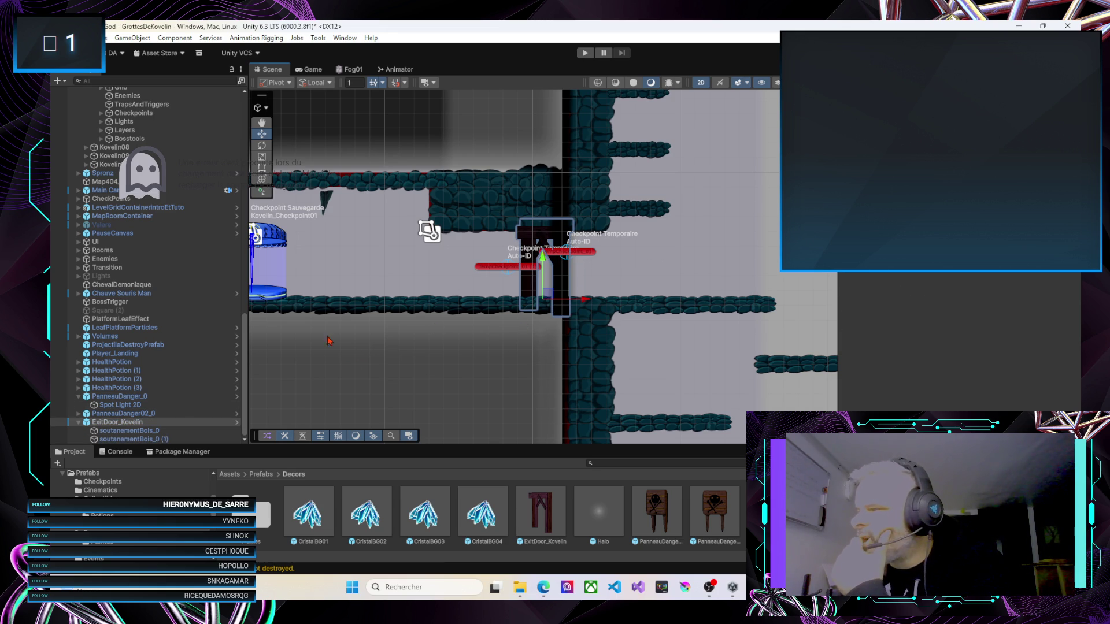
click(79, 422)
Place a second ExitDoor_Kovelin prefab near the blue save checkpoint
mouse_move(387, 318)
mouse_down()
mouse_move(624, 307)
mouse_move(615, 319)
mouse_up()
drag(538, 396, 607, 374)
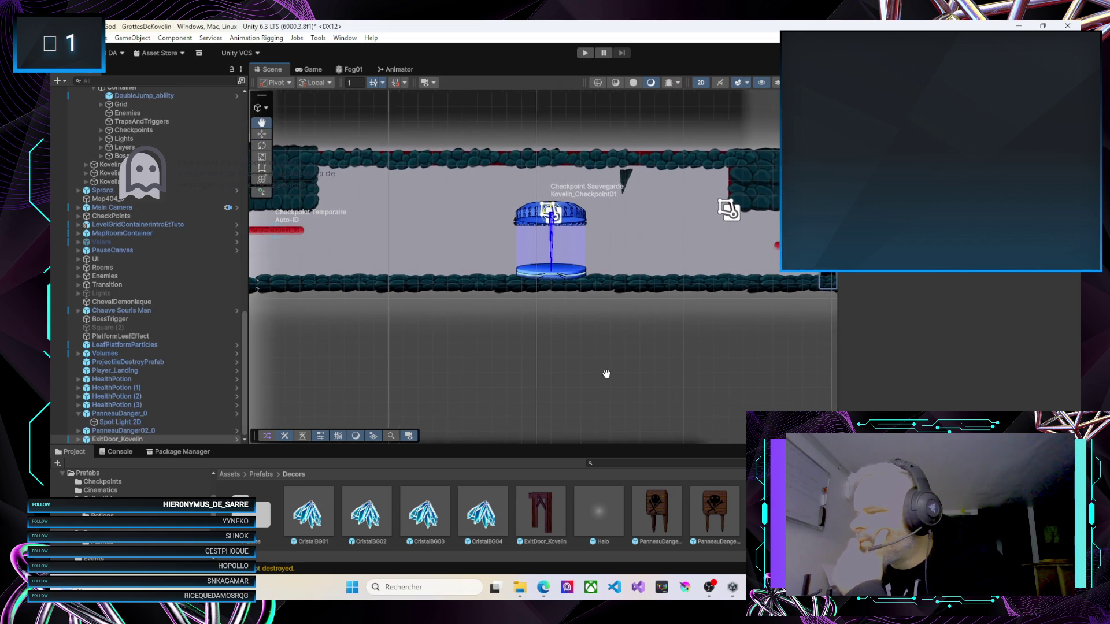
mouse_move(541, 512)
mouse_down()
mouse_move(459, 373)
mouse_move(380, 288)
mouse_move(277, 285)
mouse_up()
mouse_move(338, 324)
mouse_down()
mouse_move(466, 326)
mouse_move(452, 300)
mouse_move(465, 305)
mouse_up()
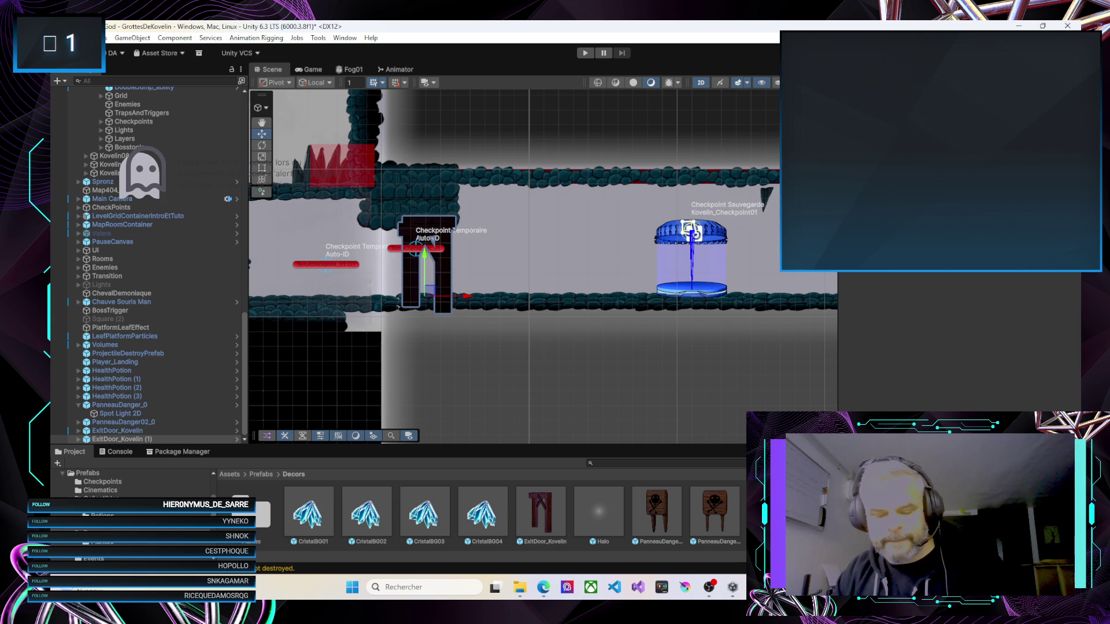
Nudge the new door left and set its wooden support's Order in Layer to -11
key(ctrl+z)
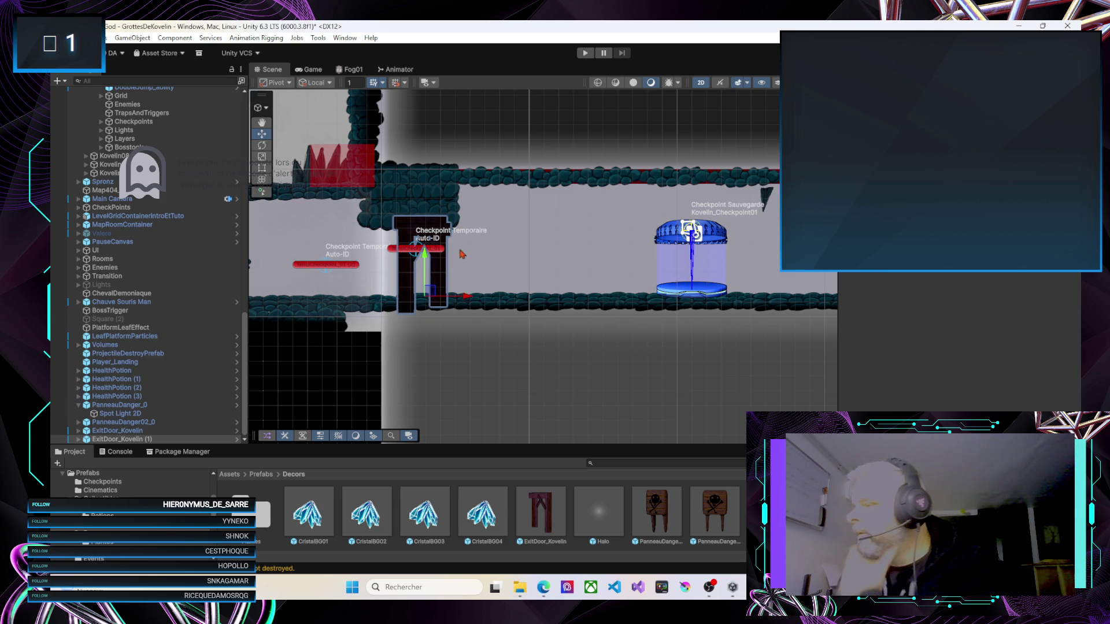
click(448, 276)
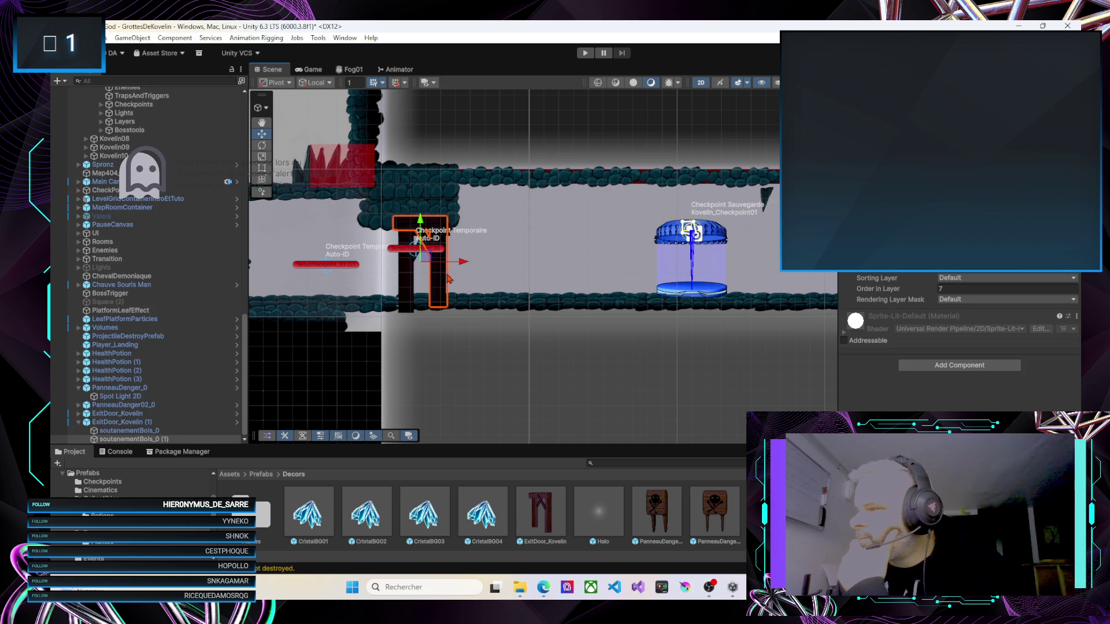
drag(932, 293, 924, 296)
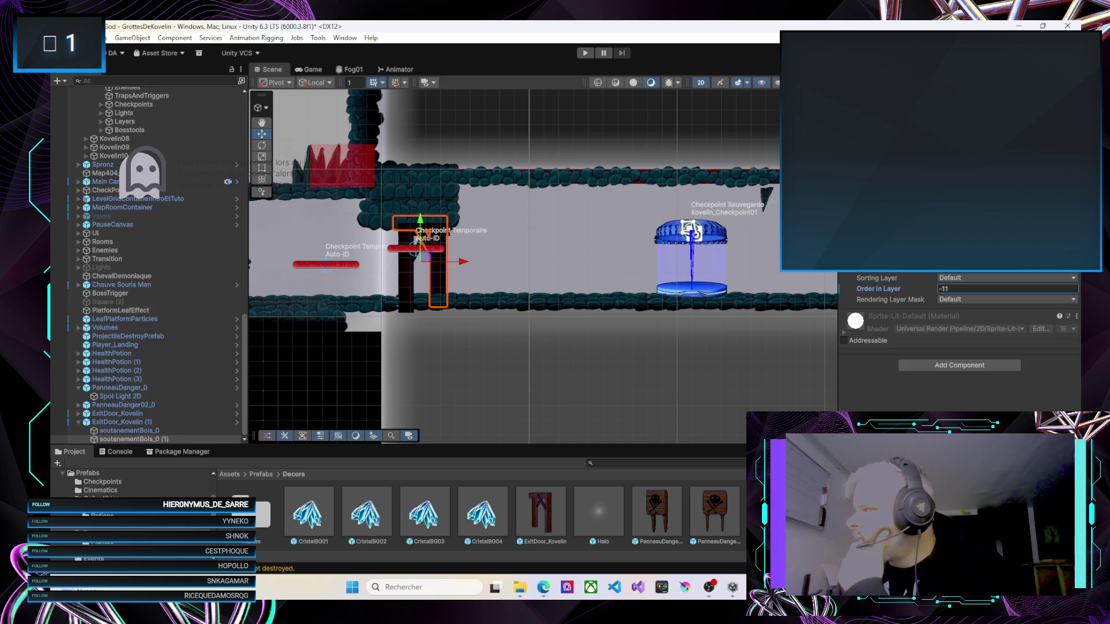
scroll(554, 233, right, 3)
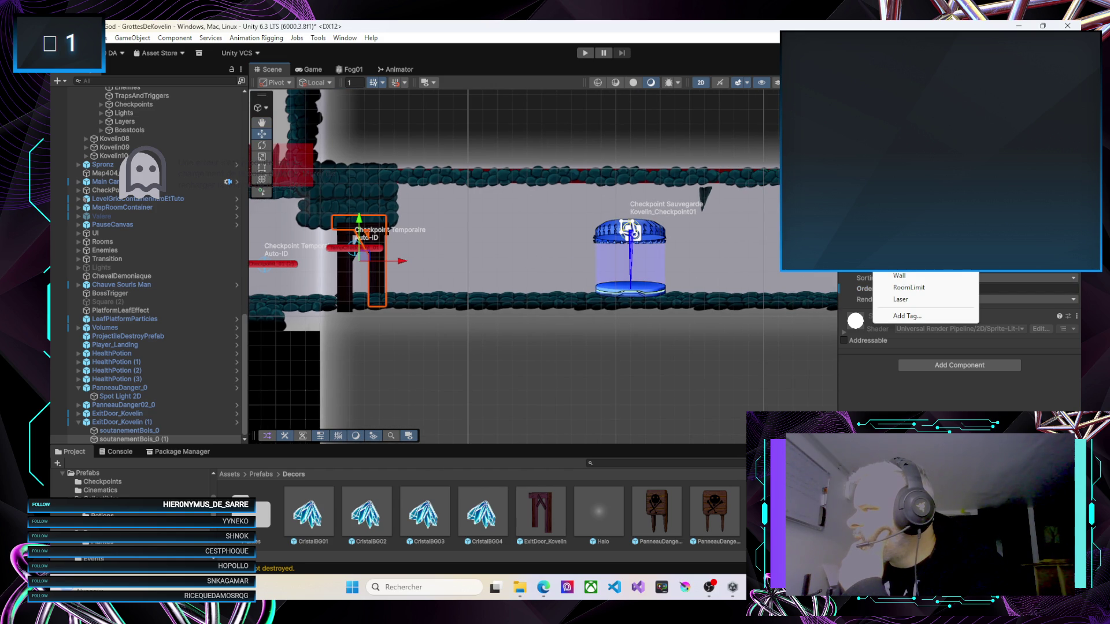
click(893, 276)
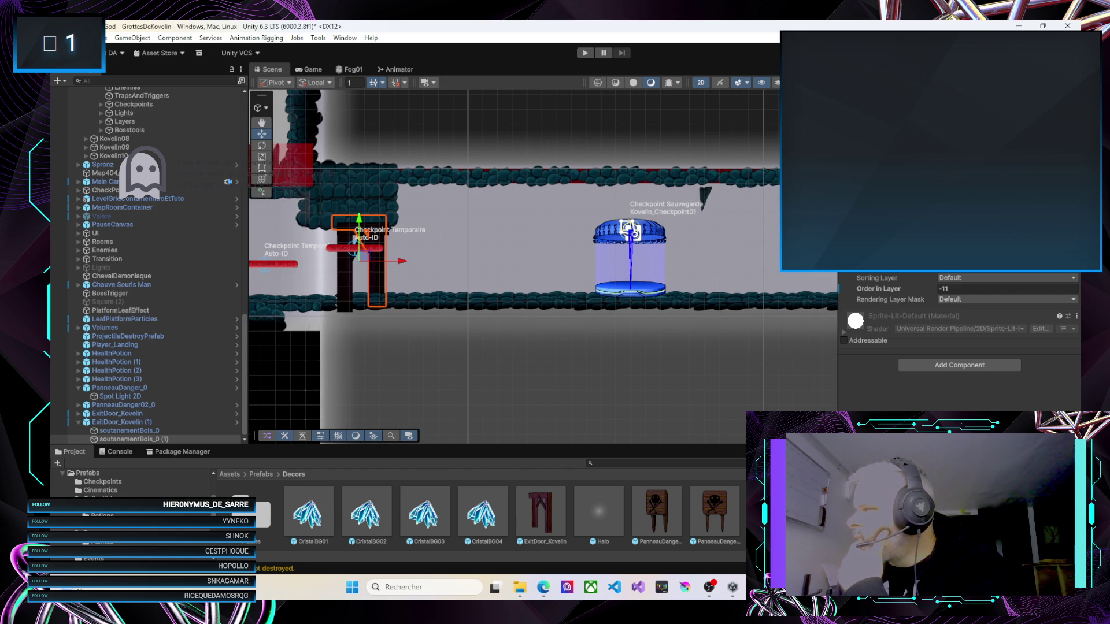
Select the new exit door and zoom in near the blue save checkpoint with the Move tool
click(140, 423)
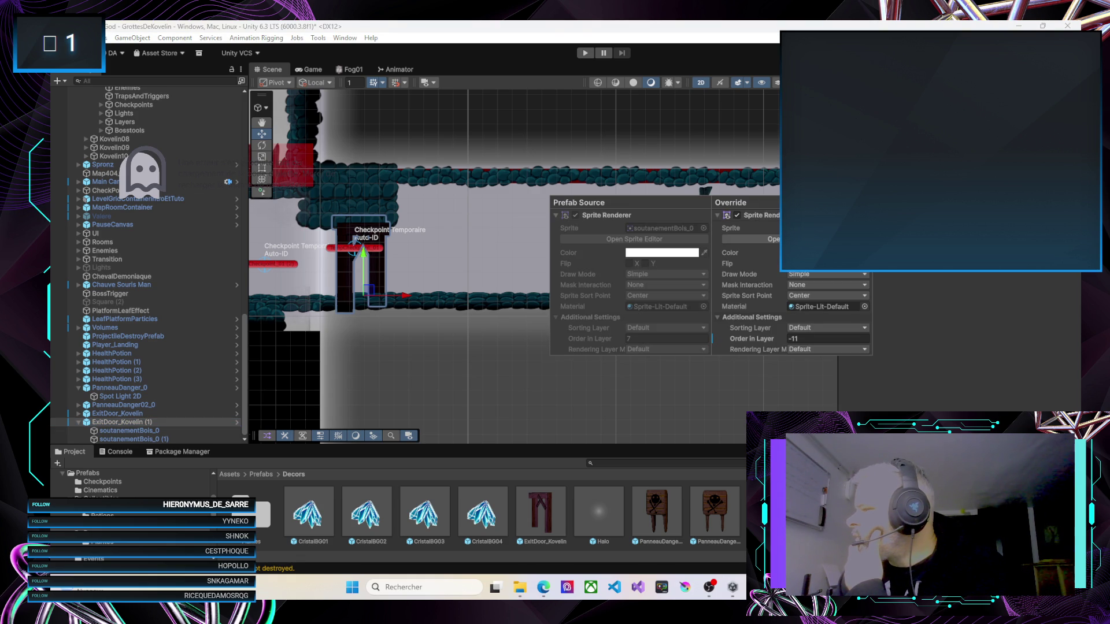
drag(637, 229, 350, 228)
key(w)
scroll(631, 266, up, 2)
scroll(632, 266, up, 4)
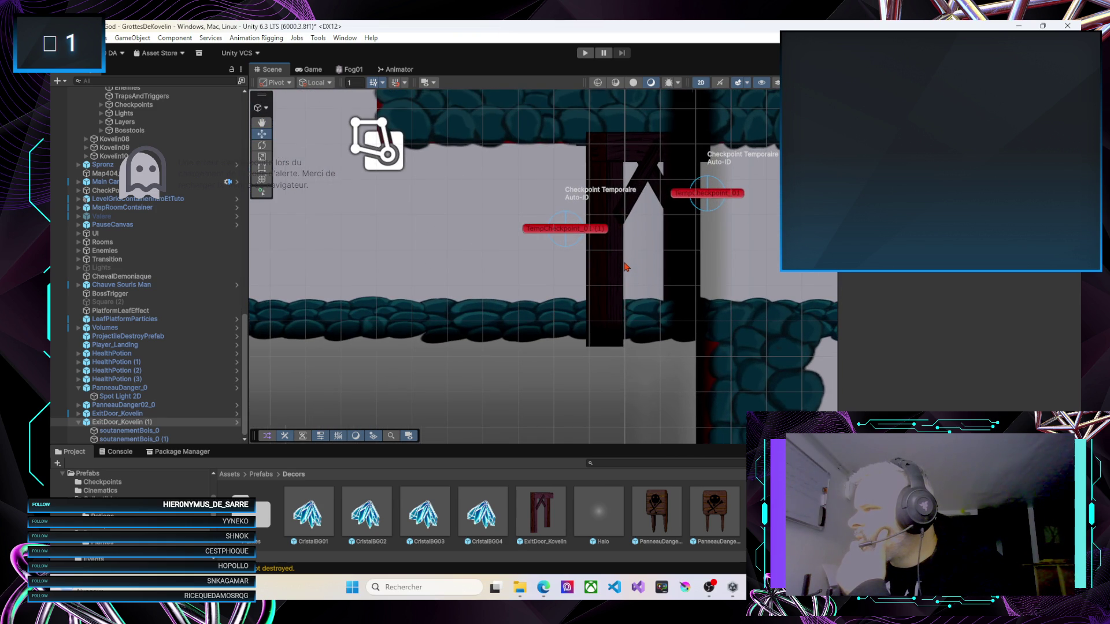
Set the door supports' draw order: the dark support to -5 and soutanementBois_0 (1) to -2
scroll(625, 266, down, 1)
click(603, 270)
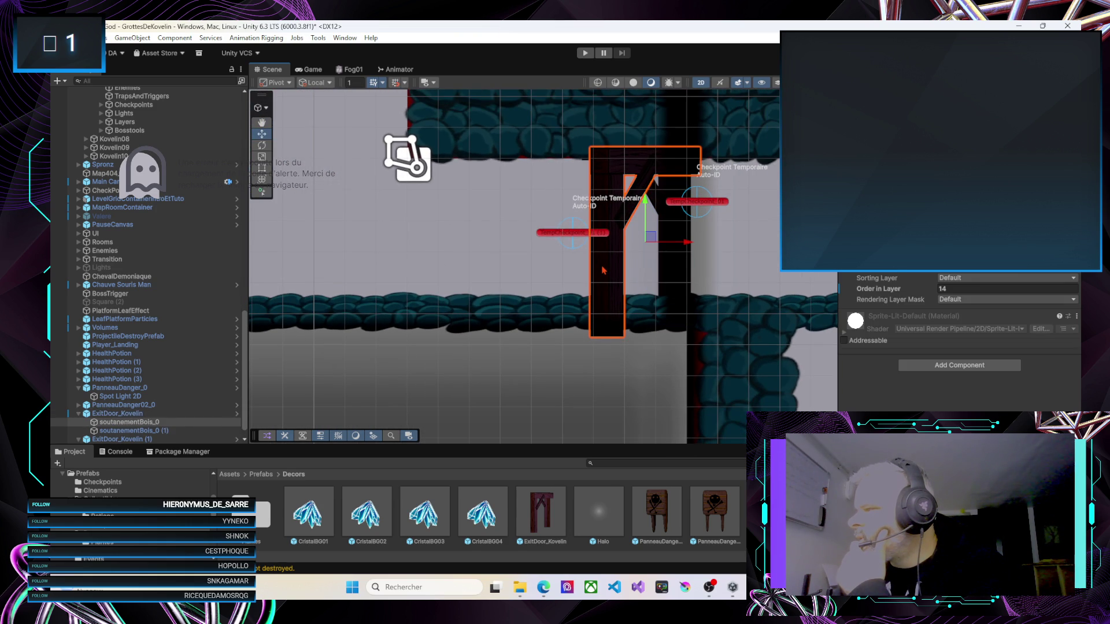
drag(932, 292, 919, 292)
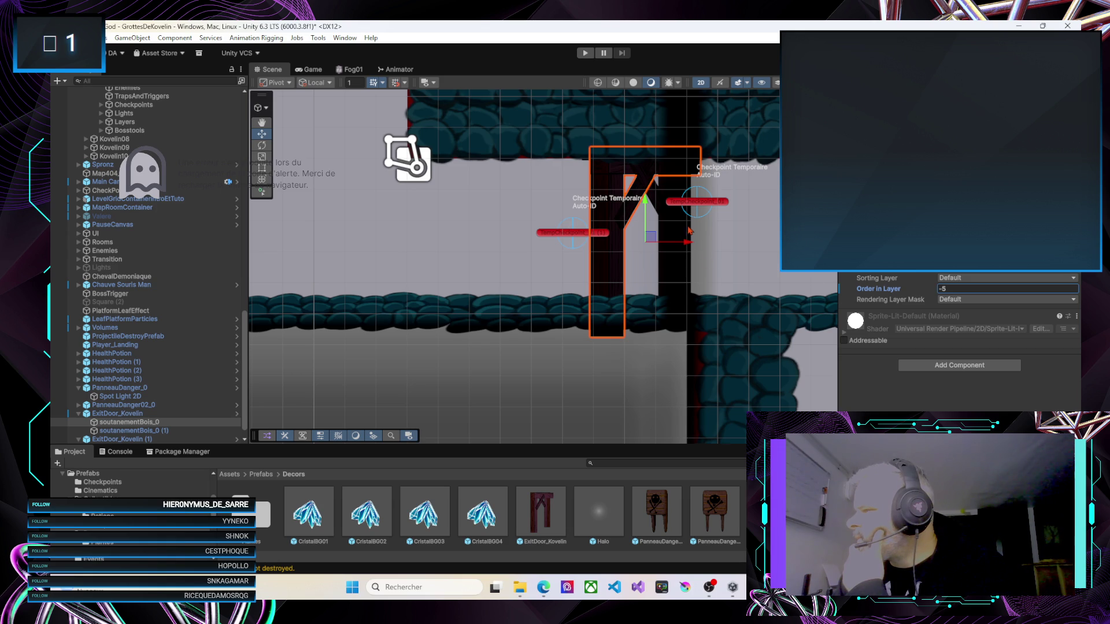
click(683, 277)
click(683, 277)
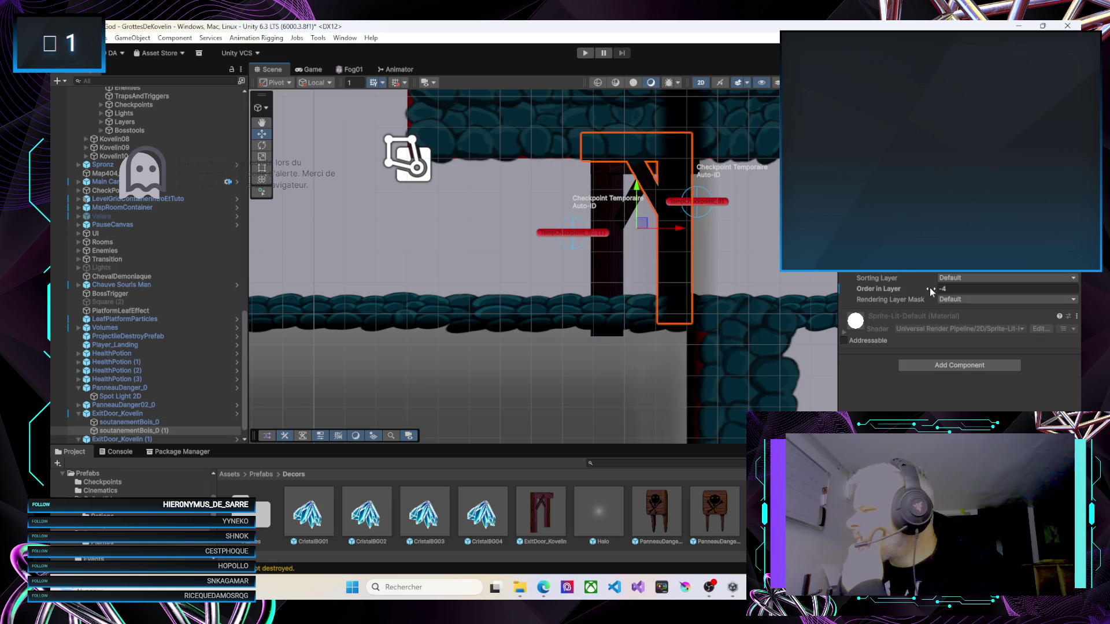
mouse_move(932, 292)
mouse_down()
mouse_move(980, 296)
mouse_move(909, 293)
mouse_move(942, 297)
mouse_up()
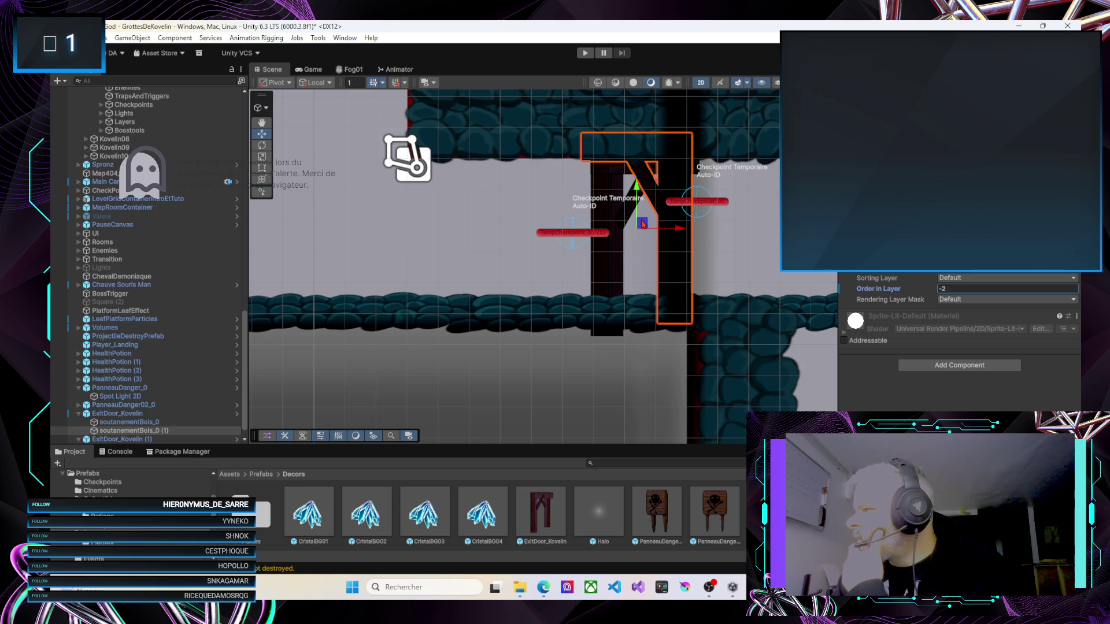
Shift the whole exit door down and back up onto the floor
click(121, 417)
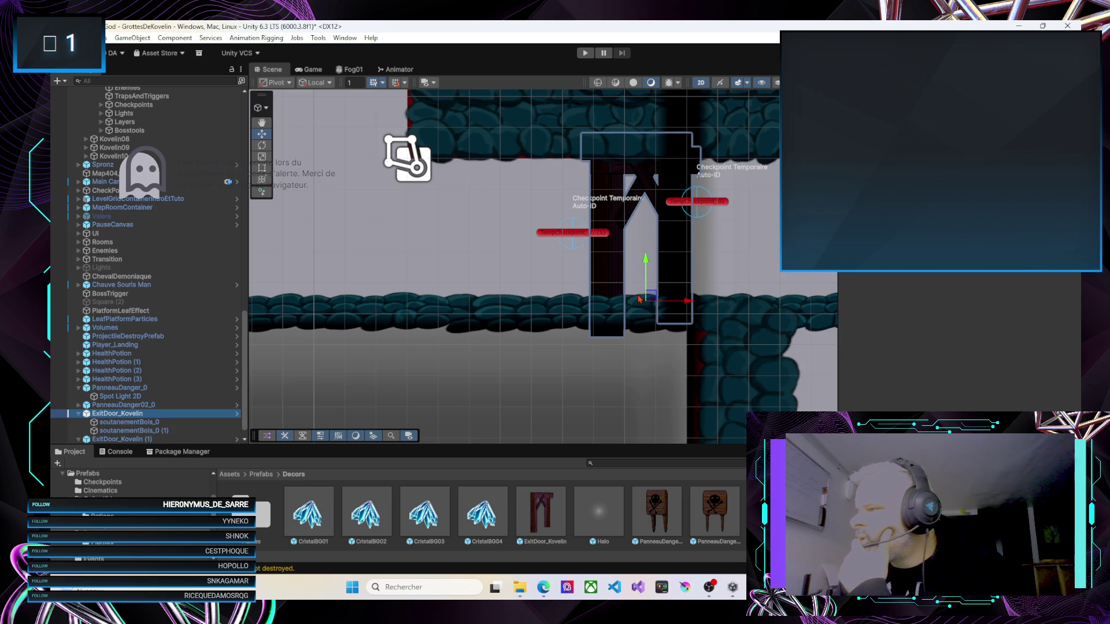
drag(650, 296, 651, 302)
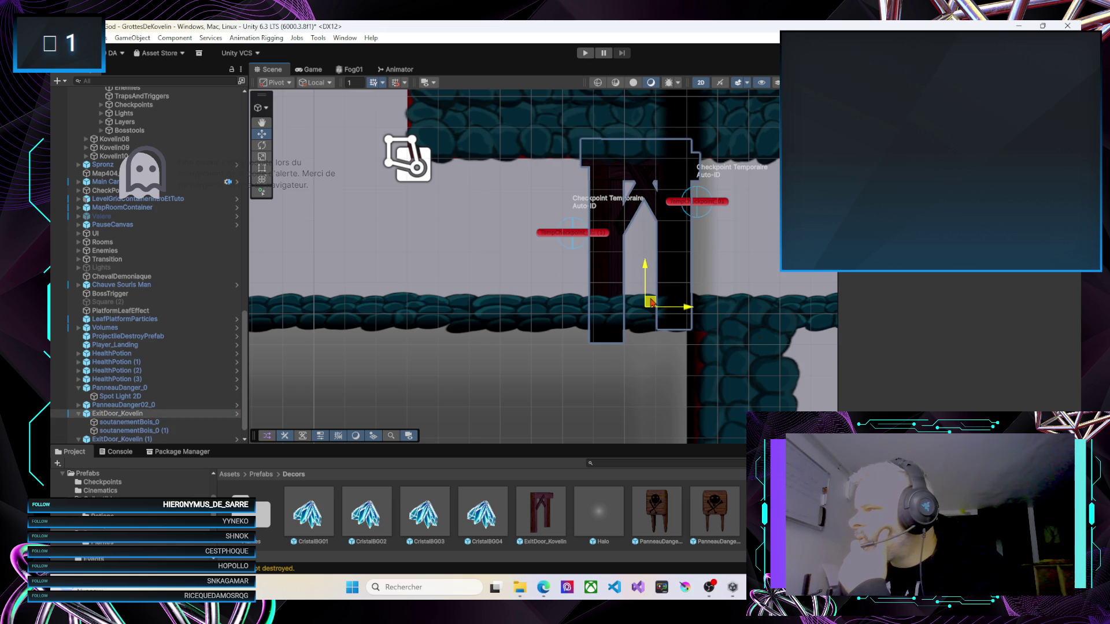
mouse_move(652, 288)
mouse_down()
mouse_move(651, 278)
mouse_move(648, 364)
mouse_move(655, 301)
mouse_up()
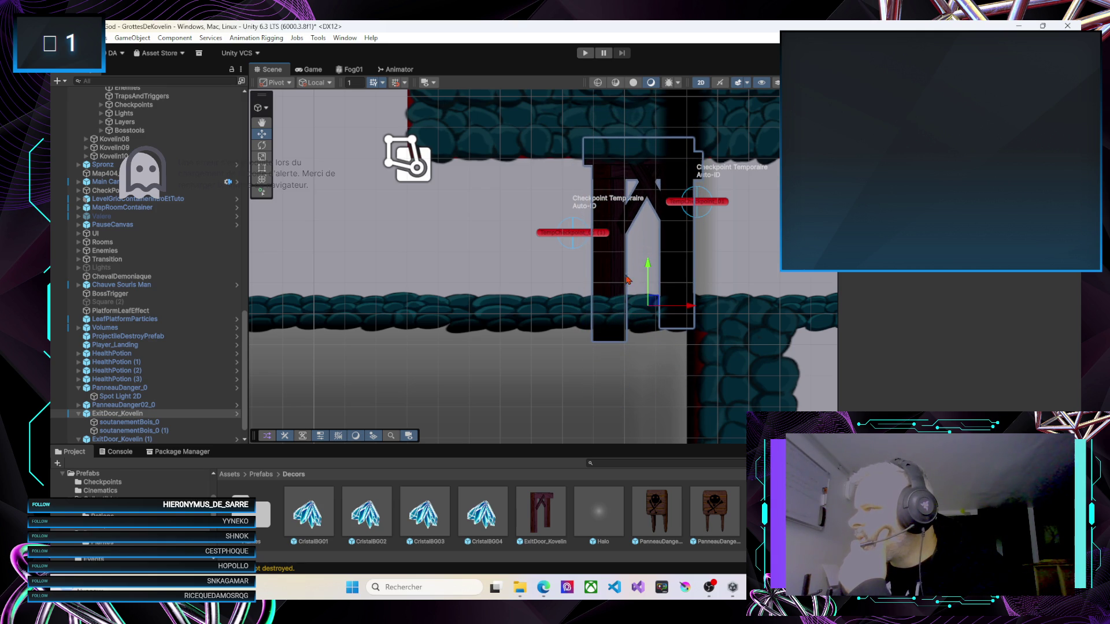
Nudge the diagonal wooden support beam slightly right and down
click(652, 178)
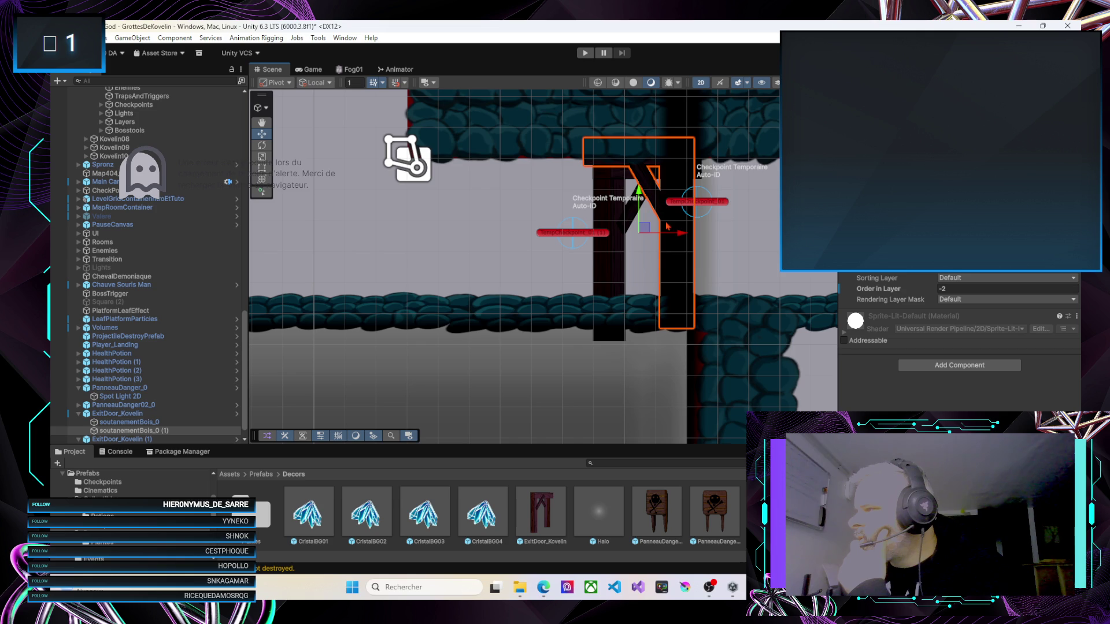
drag(646, 230, 657, 246)
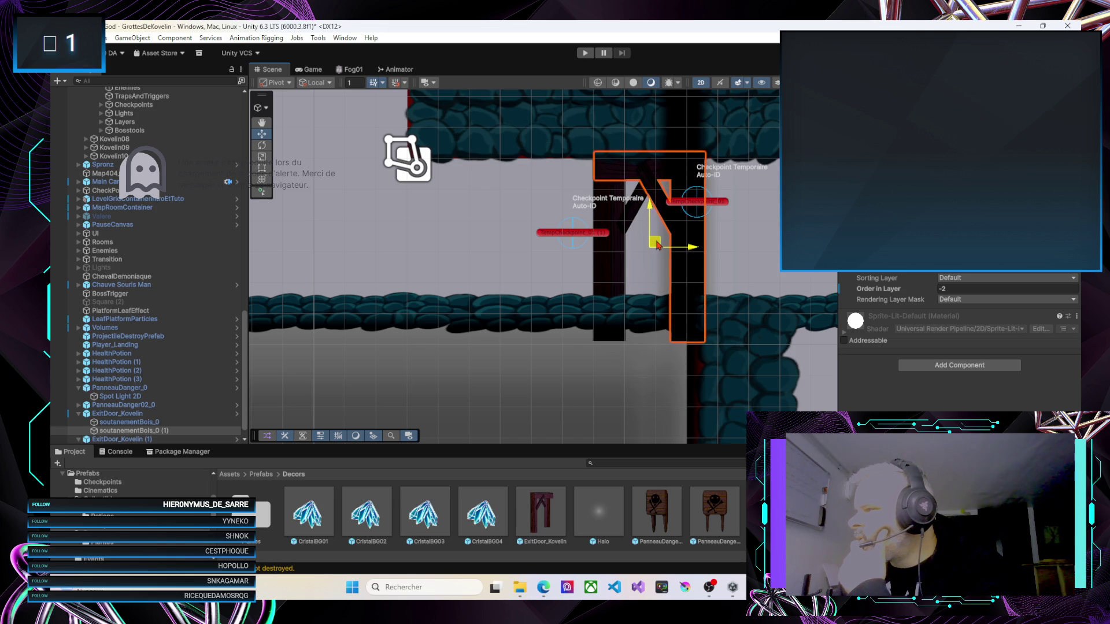
click(600, 360)
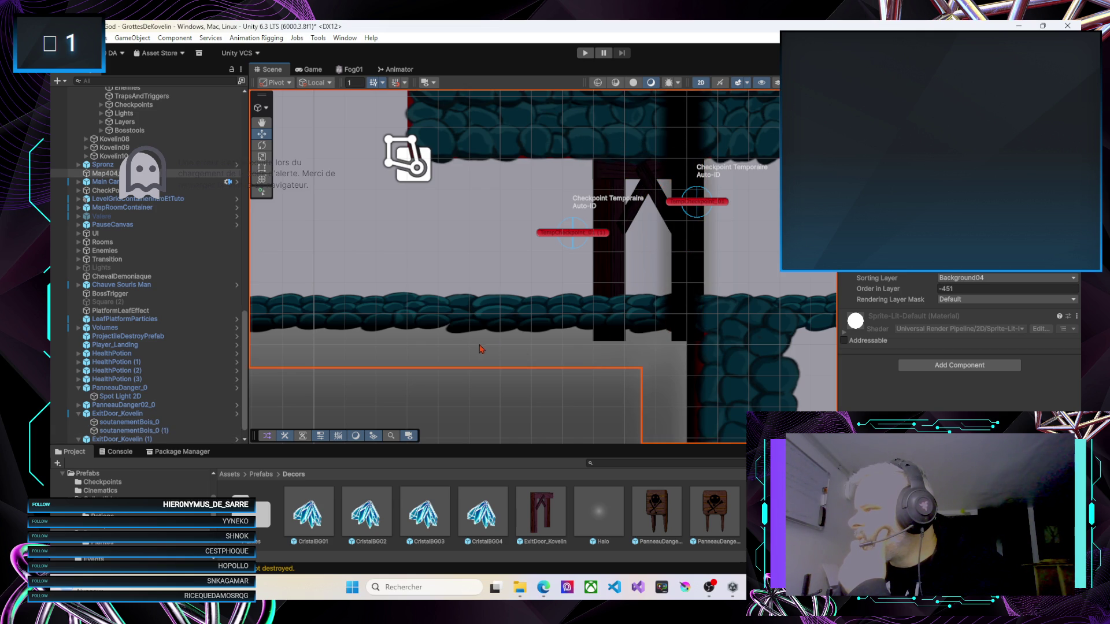
drag(367, 272, 560, 274)
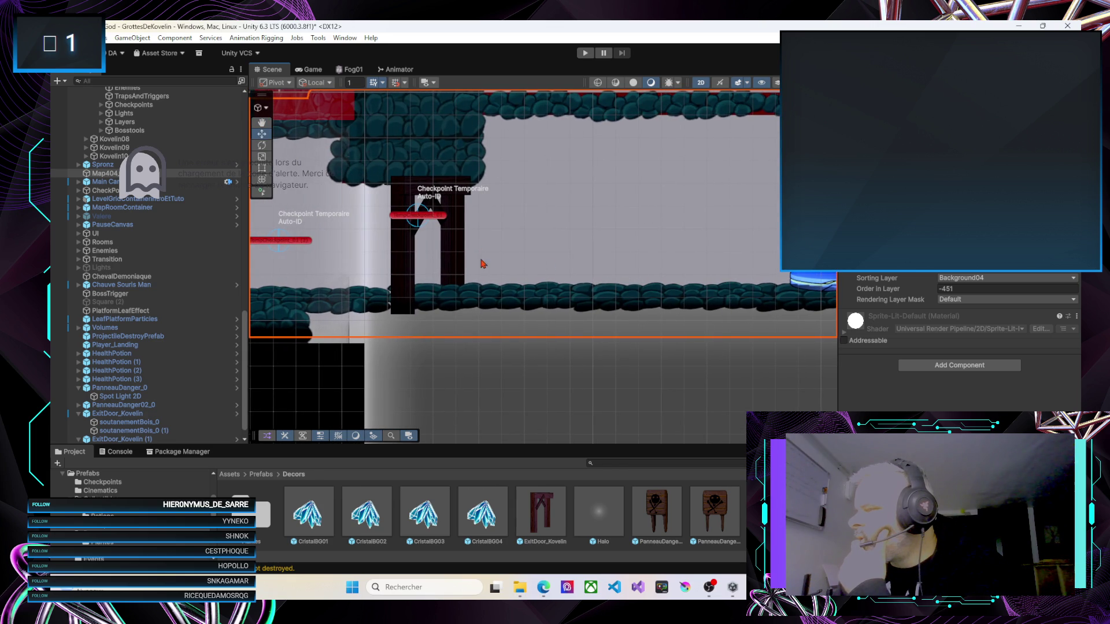
Zoom out to frame the blue save checkpoint and select the ExitDoor_Kovelin prefab asset
scroll(482, 264, down, 5)
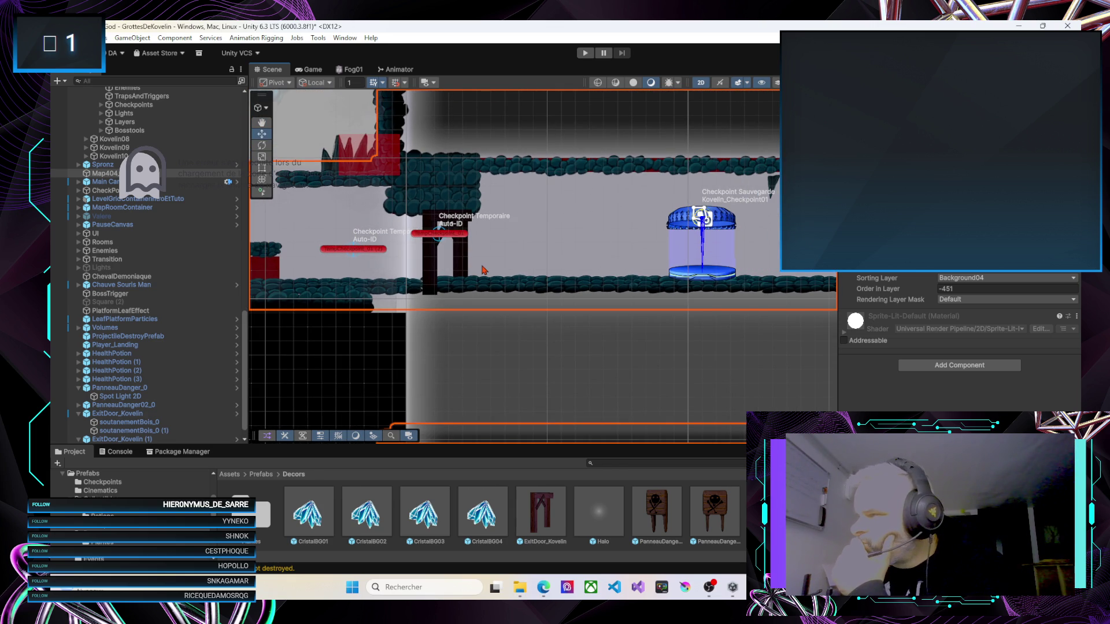
scroll(484, 270, down, 4)
mouse_move(539, 272)
mouse_down()
mouse_move(412, 274)
mouse_move(507, 261)
mouse_move(474, 258)
mouse_up()
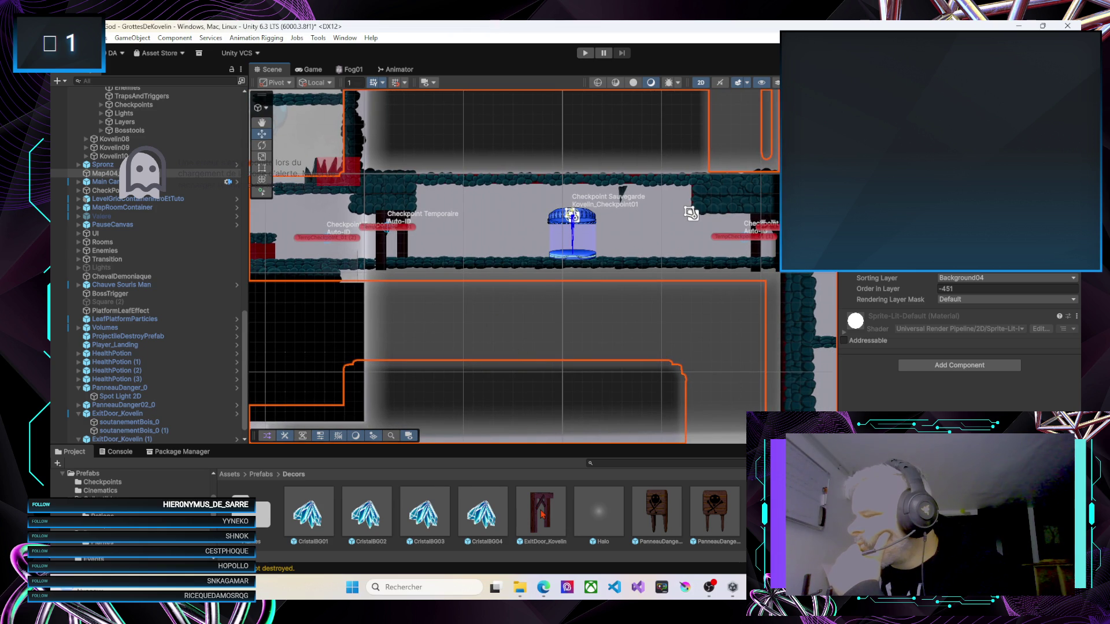
mouse_move(539, 515)
mouse_down()
mouse_move(531, 306)
mouse_move(501, 259)
mouse_move(441, 259)
mouse_move(520, 318)
mouse_move(551, 519)
mouse_up()
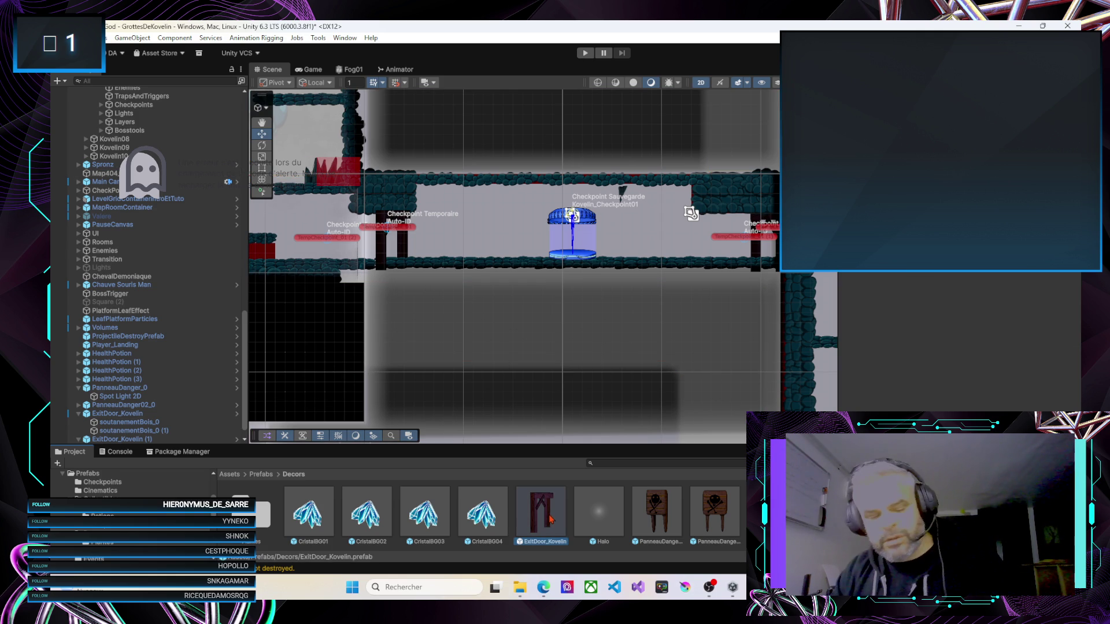
Rename the door prefab to ExitDoor_Left_Kovelin
click(548, 542)
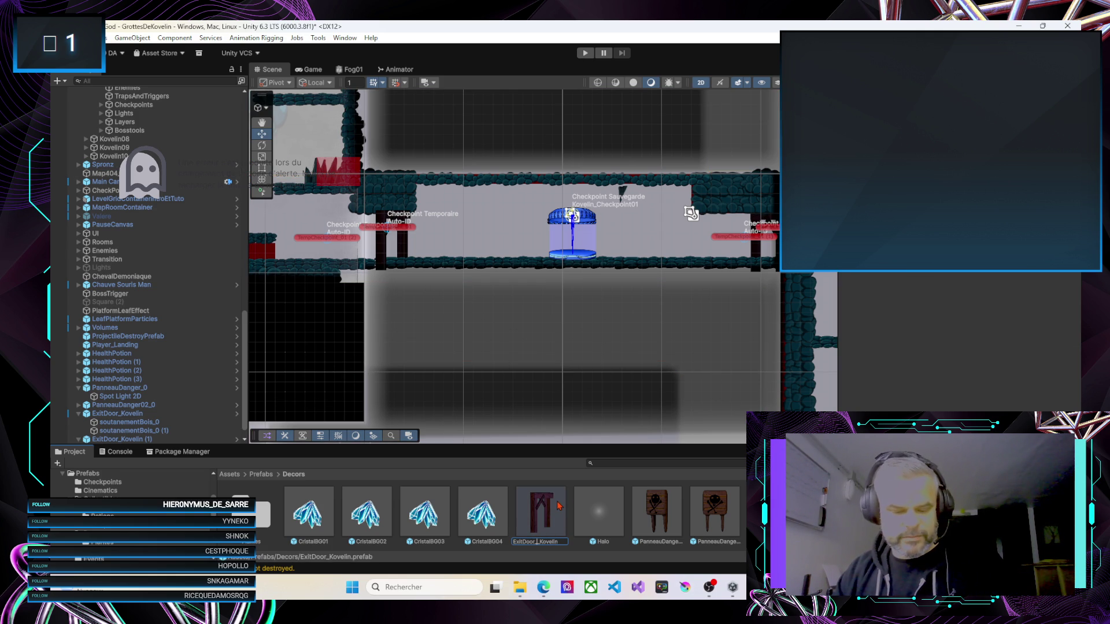
text(Left_)
key(Return)
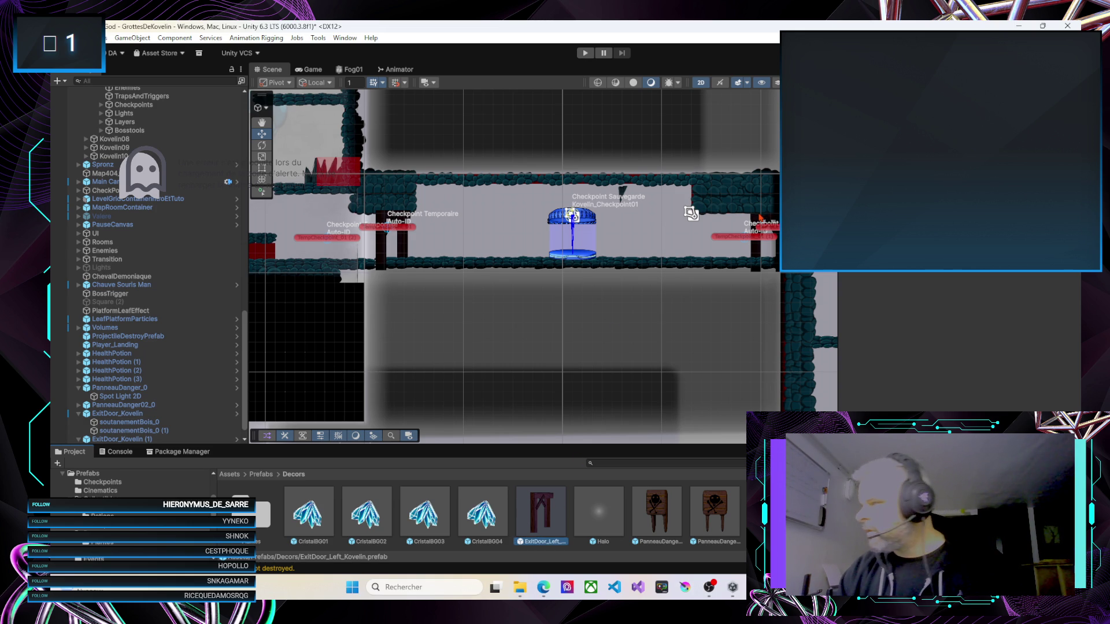
Save the scene's ExitDoor_Kovelin door into the prefab folder as a Prefab Variant
click(754, 223)
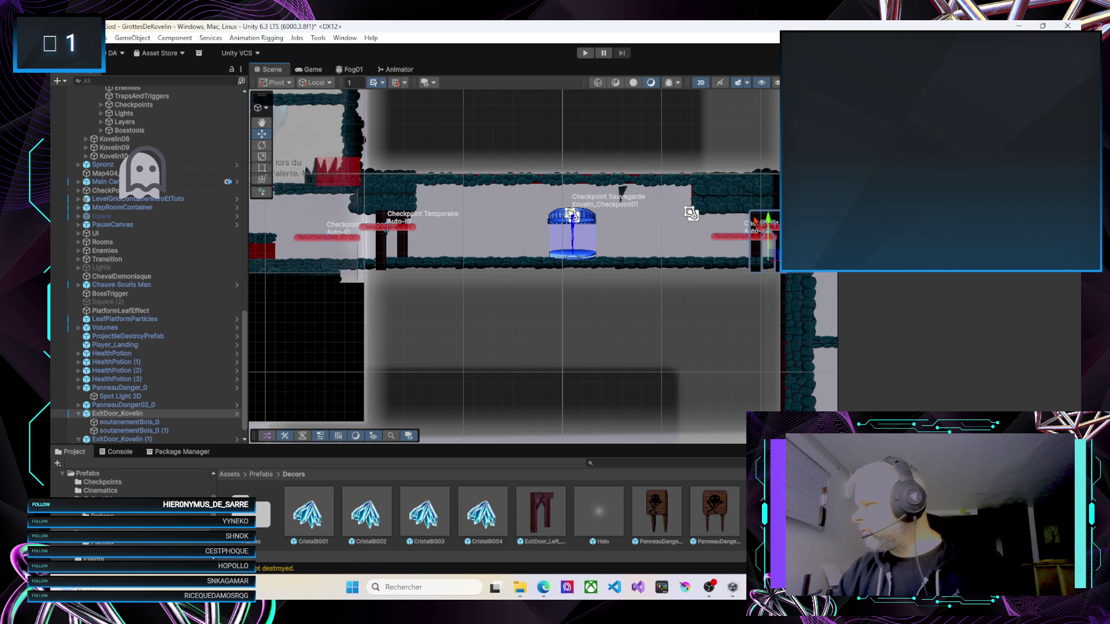
click(753, 227)
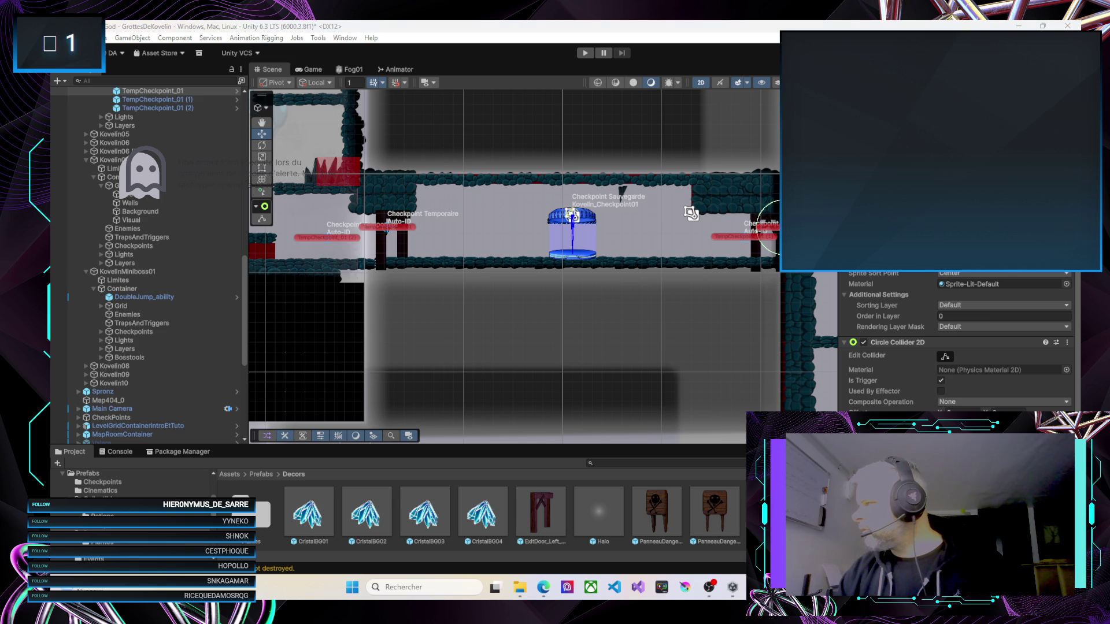
click(754, 223)
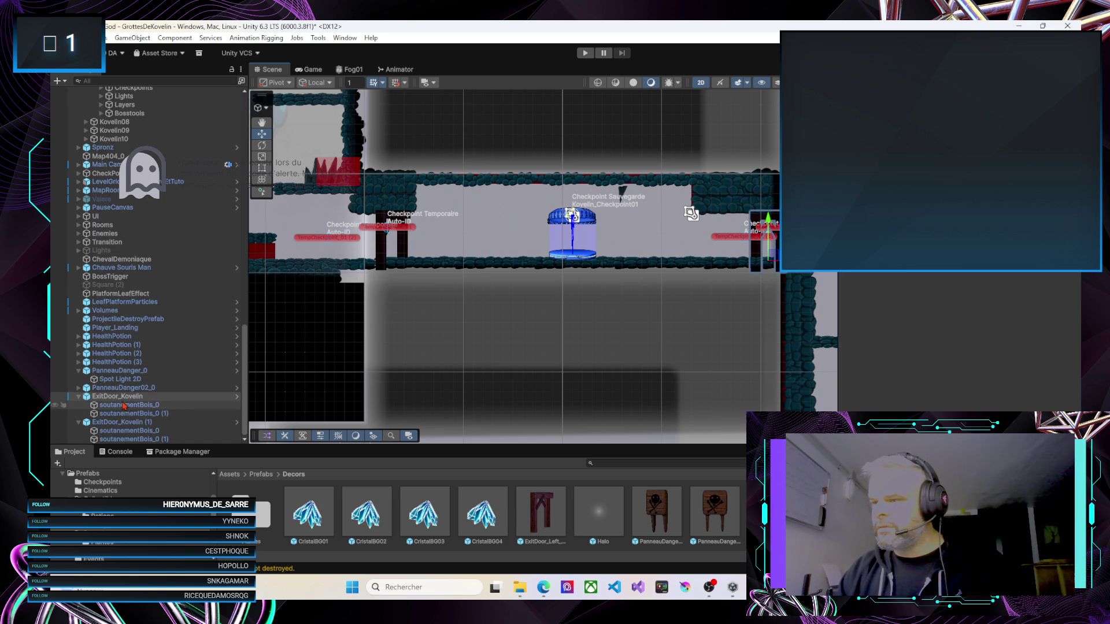
click(79, 396)
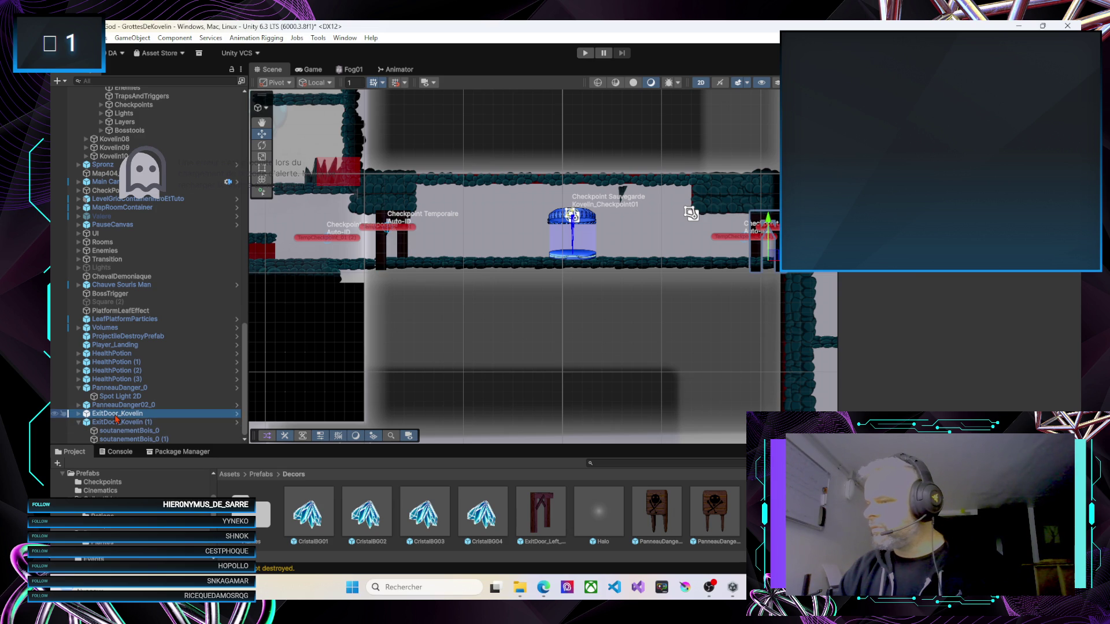
drag(115, 415, 741, 526)
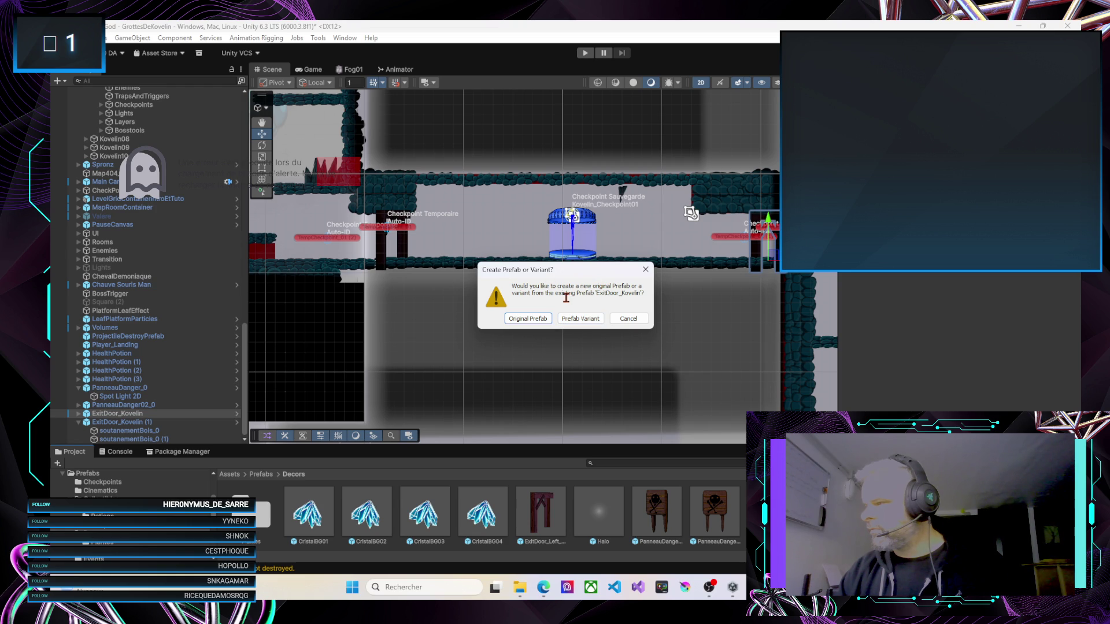
click(574, 320)
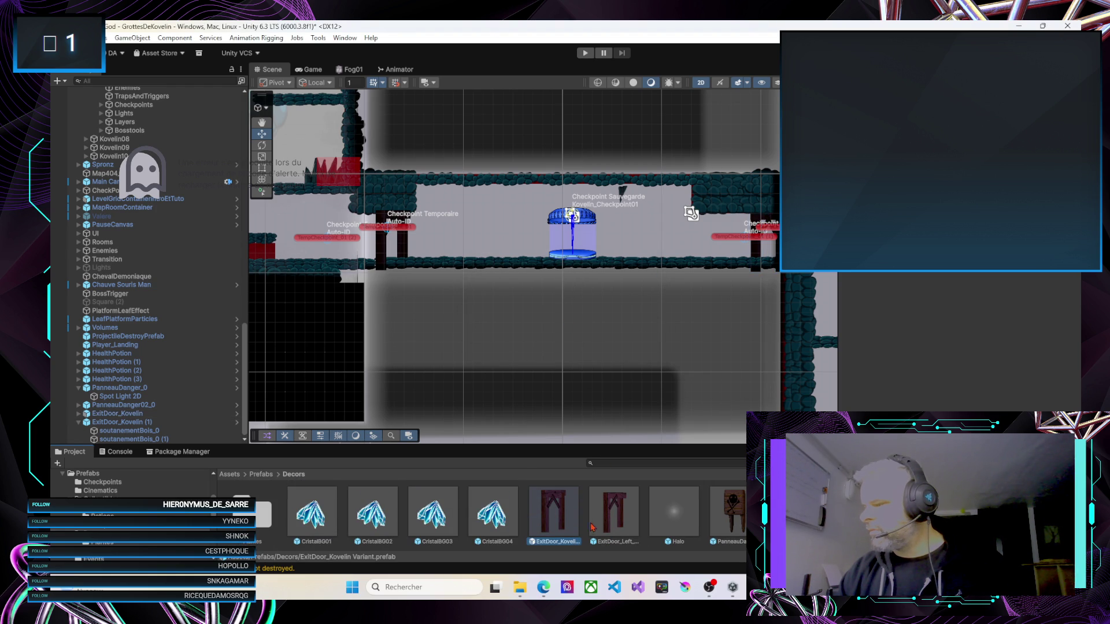
Rename the new variant to ExitDoor_Right_Kovelin Variant
click(558, 540)
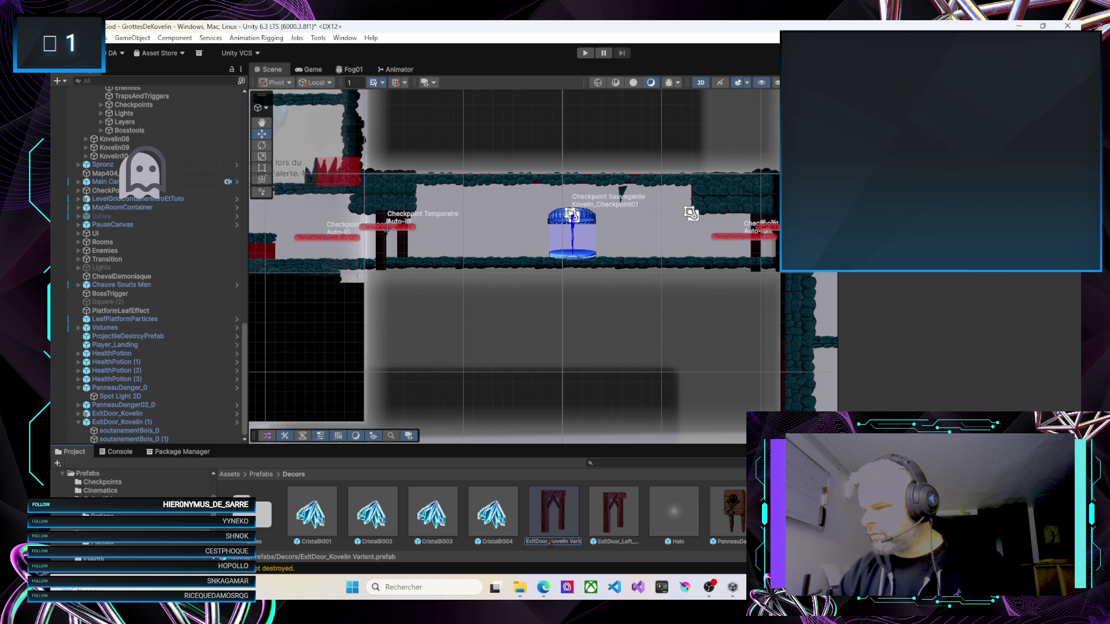
text(Rig)
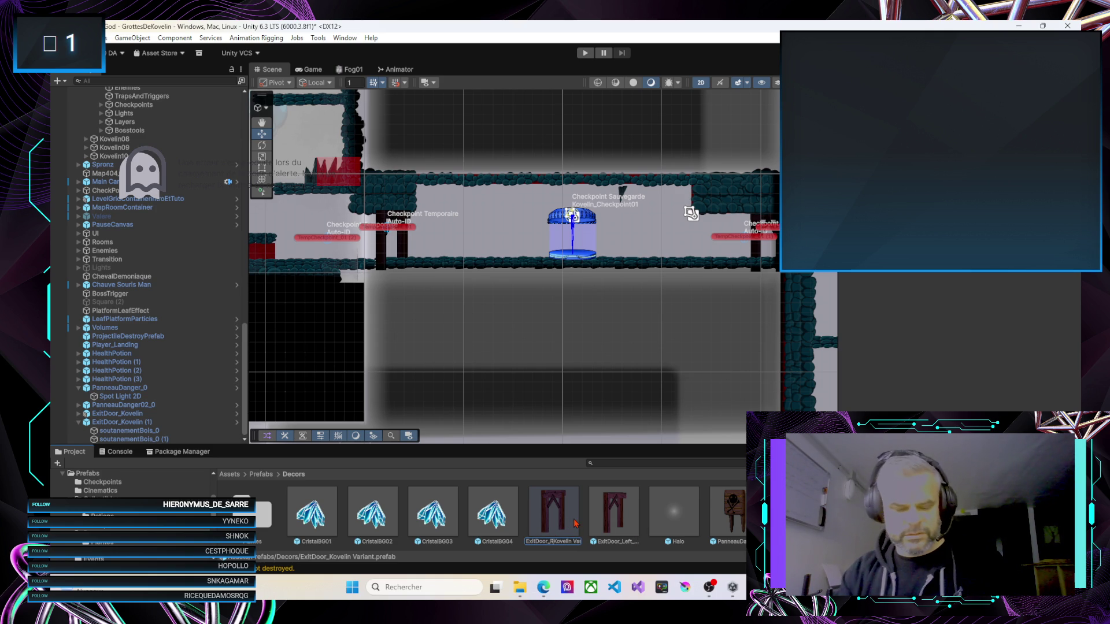
text(ht_)
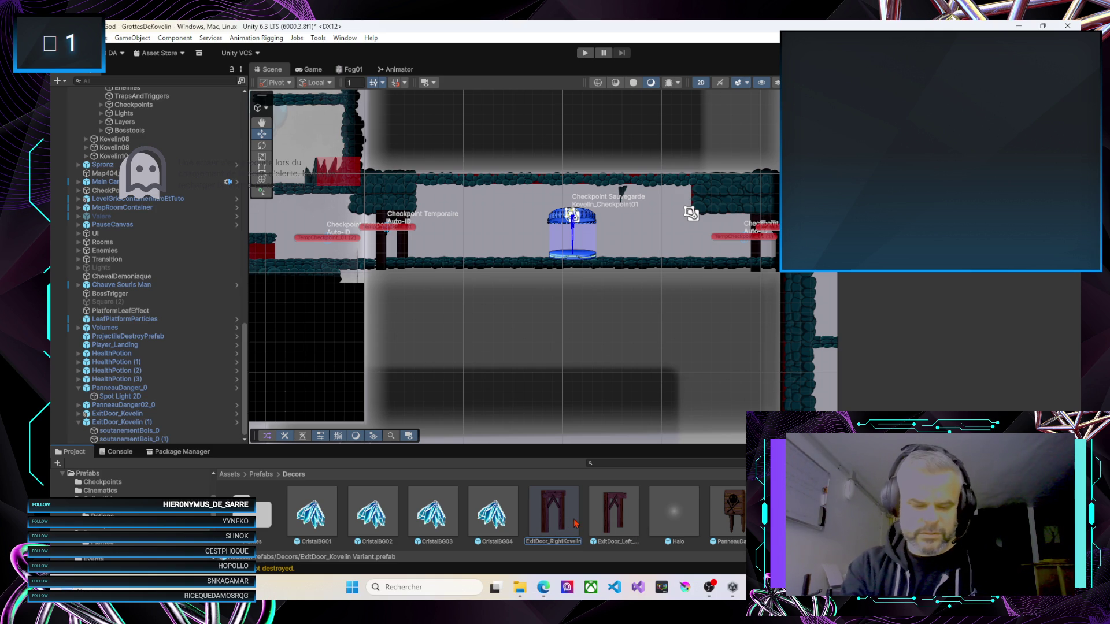
key(Return)
mouse_move(421, 281)
mouse_down()
mouse_move(449, 278)
mouse_move(419, 305)
mouse_move(542, 307)
mouse_move(593, 344)
mouse_move(498, 338)
mouse_up()
scroll(616, 346, down, 2)
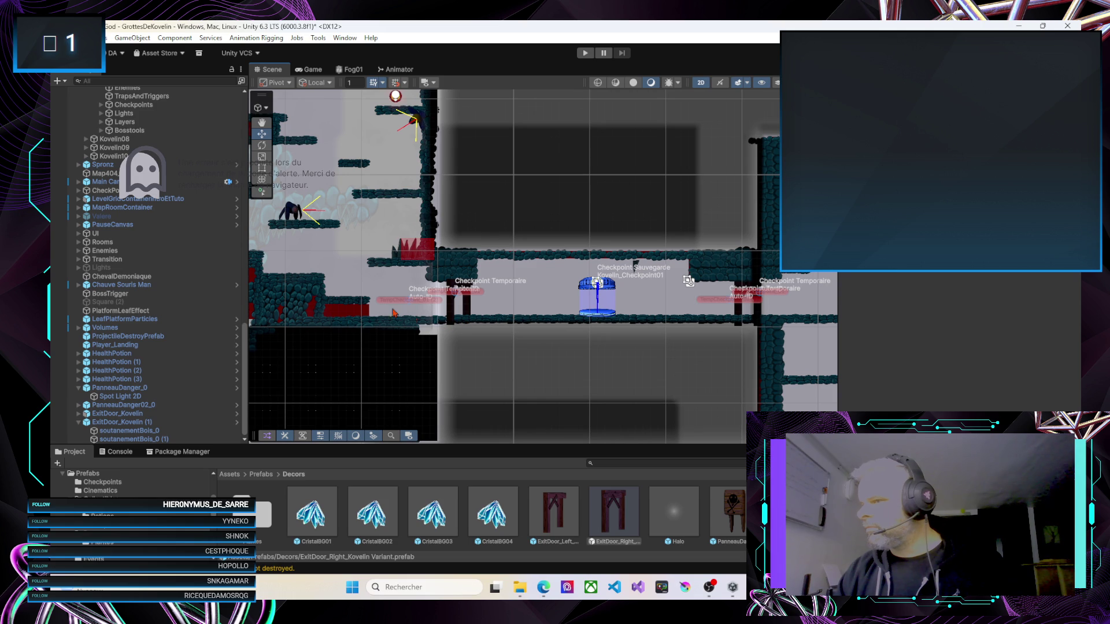
click(524, 297)
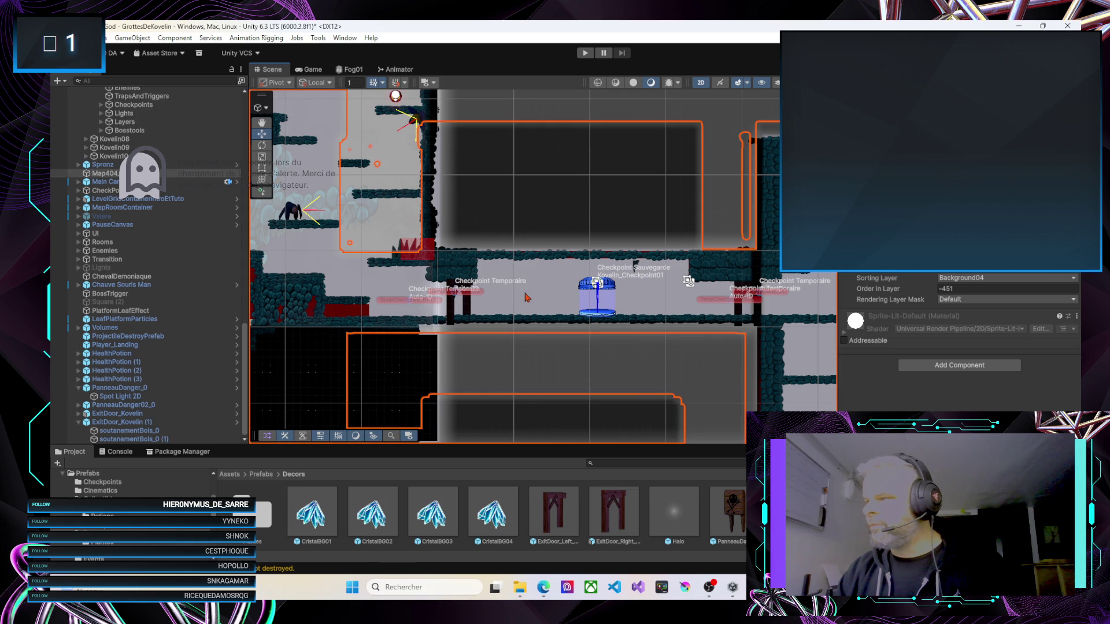
click(541, 325)
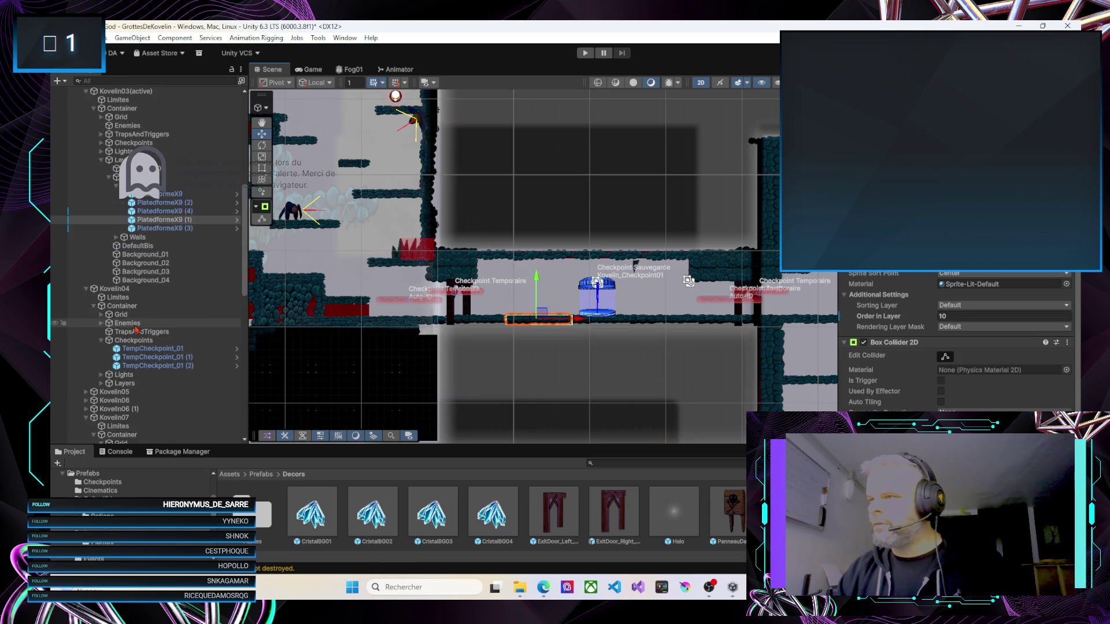
scroll(127, 289, up, 3)
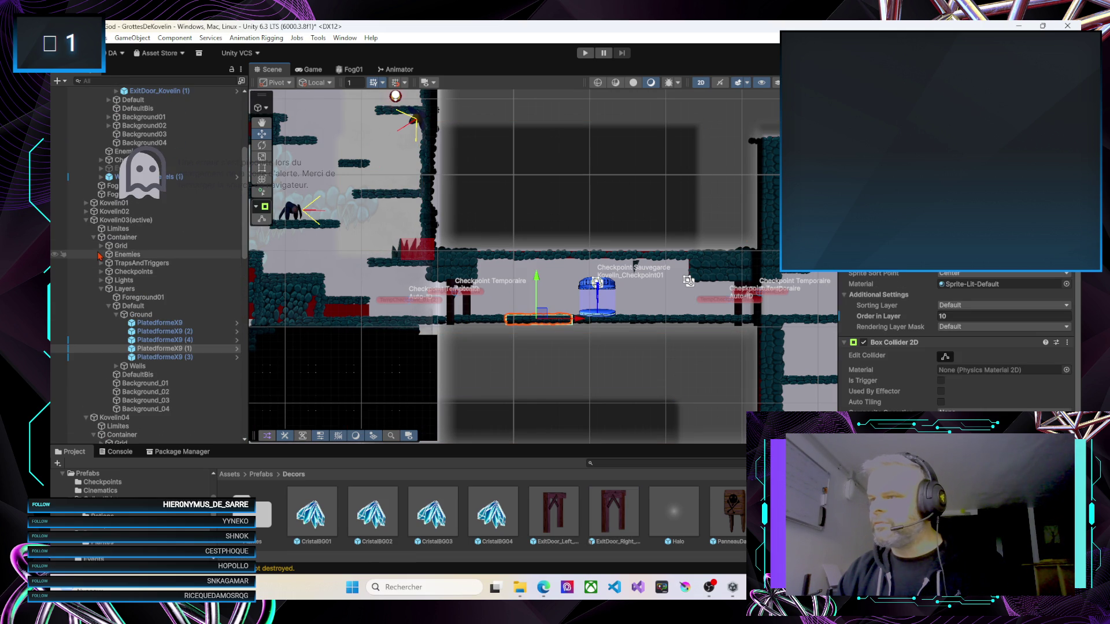
click(122, 280)
click(101, 281)
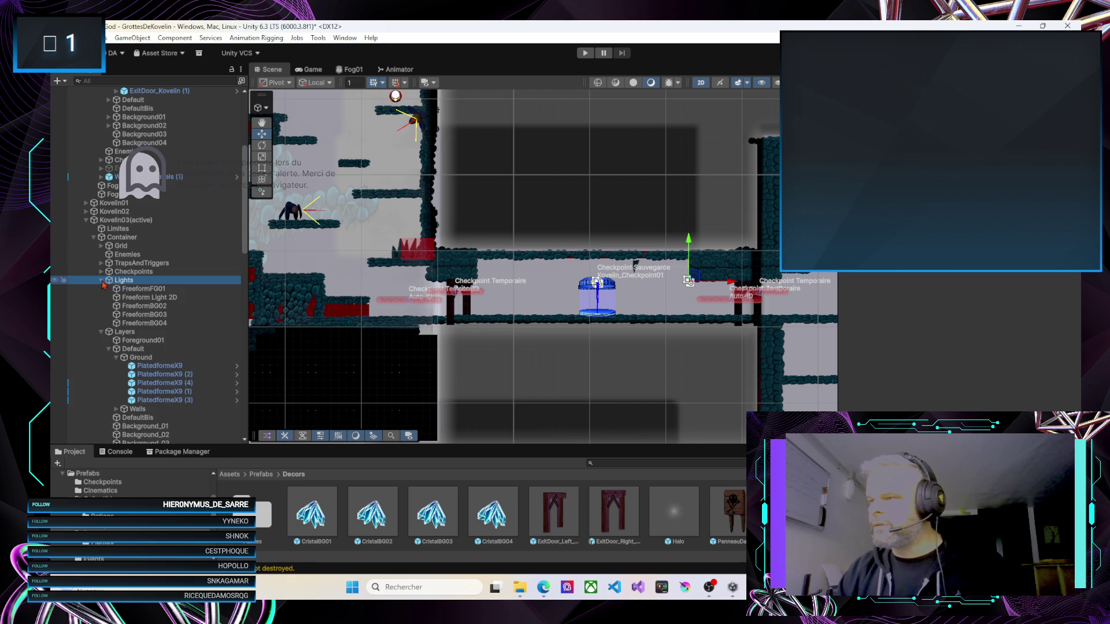
click(129, 289)
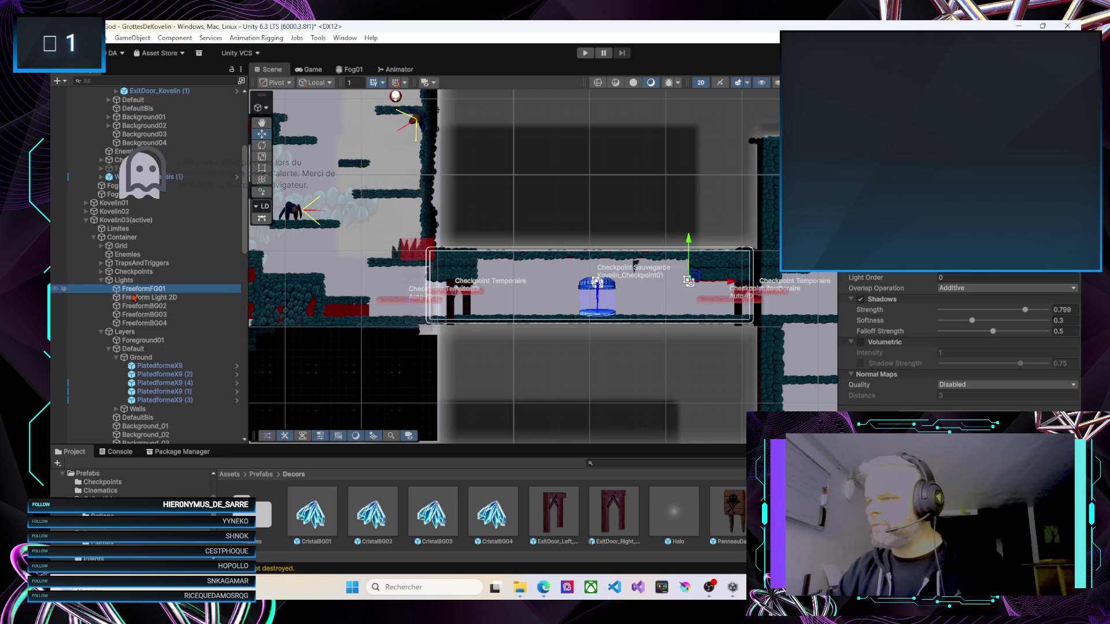
click(135, 299)
click(138, 307)
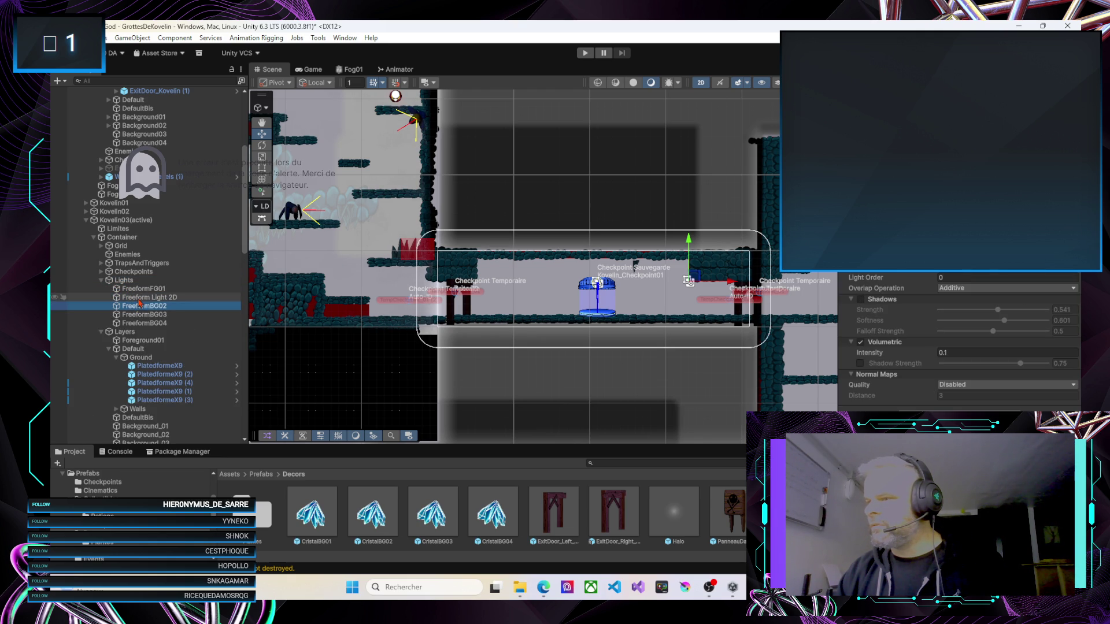
click(140, 300)
scroll(543, 323, up, 4)
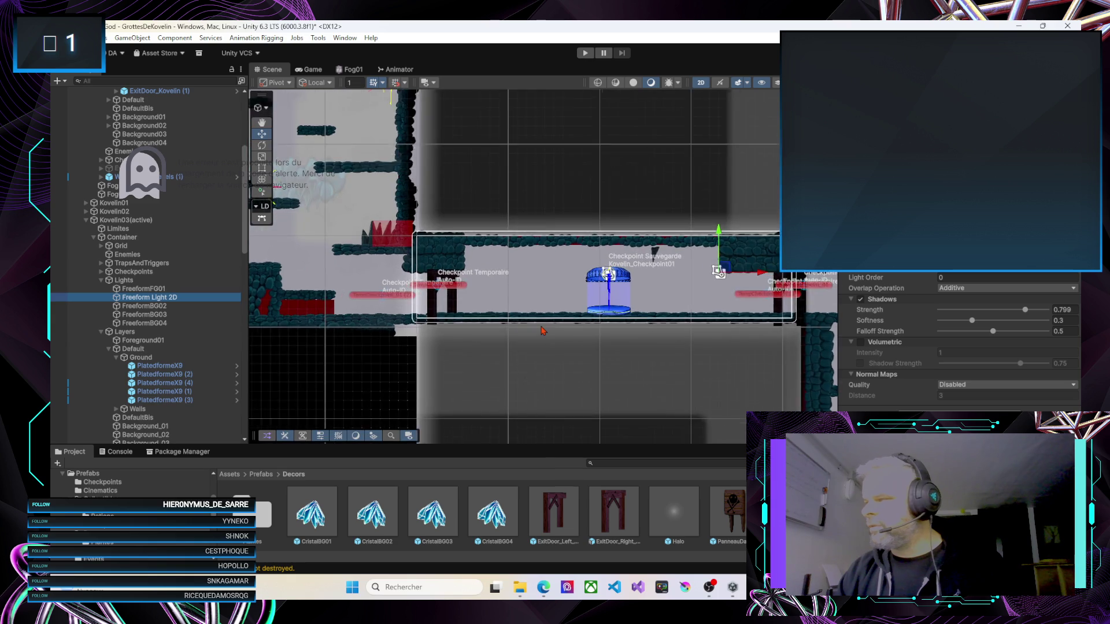
Enter Play mode and walk the character back and forth to the level's left edge
click(585, 54)
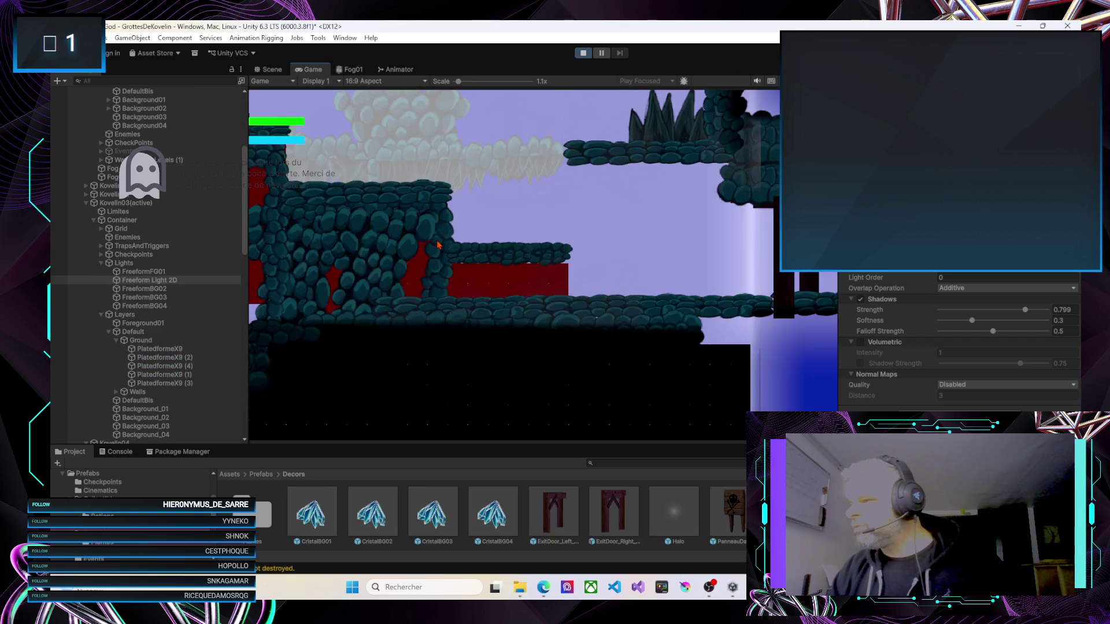
key(Left)
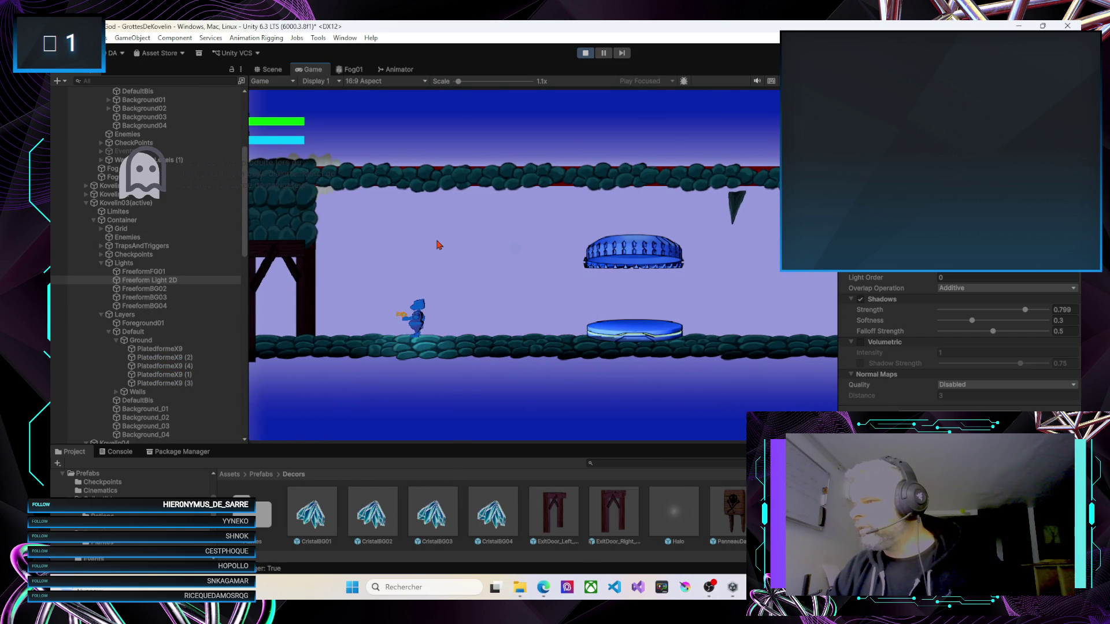
key(Right)
key(Right)
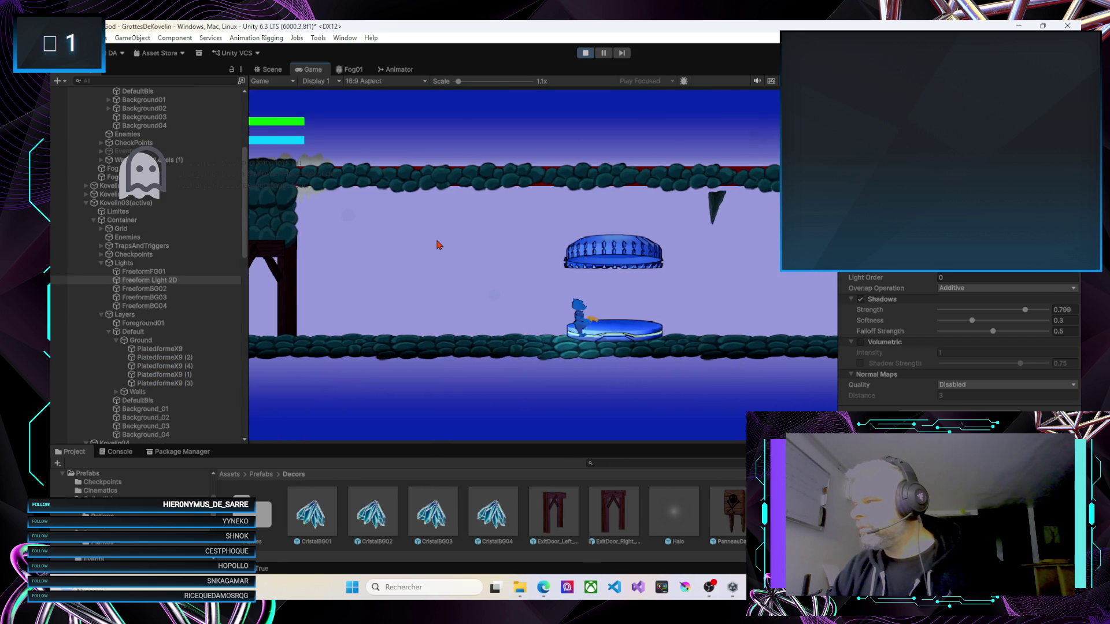
key(Right)
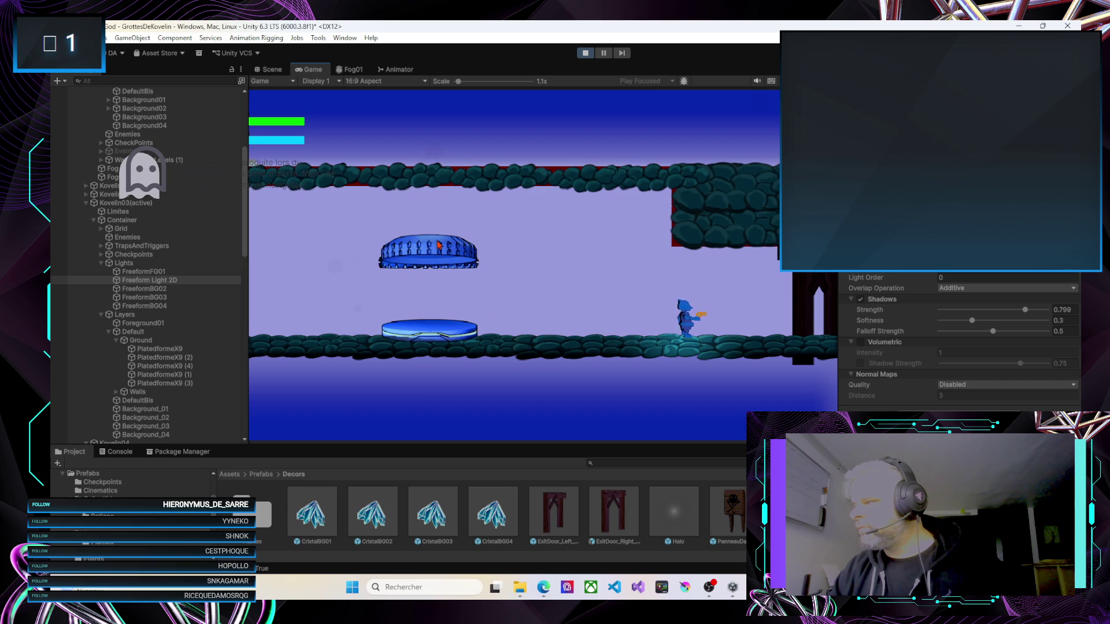
key(Left)
key(Right)
key(Right)
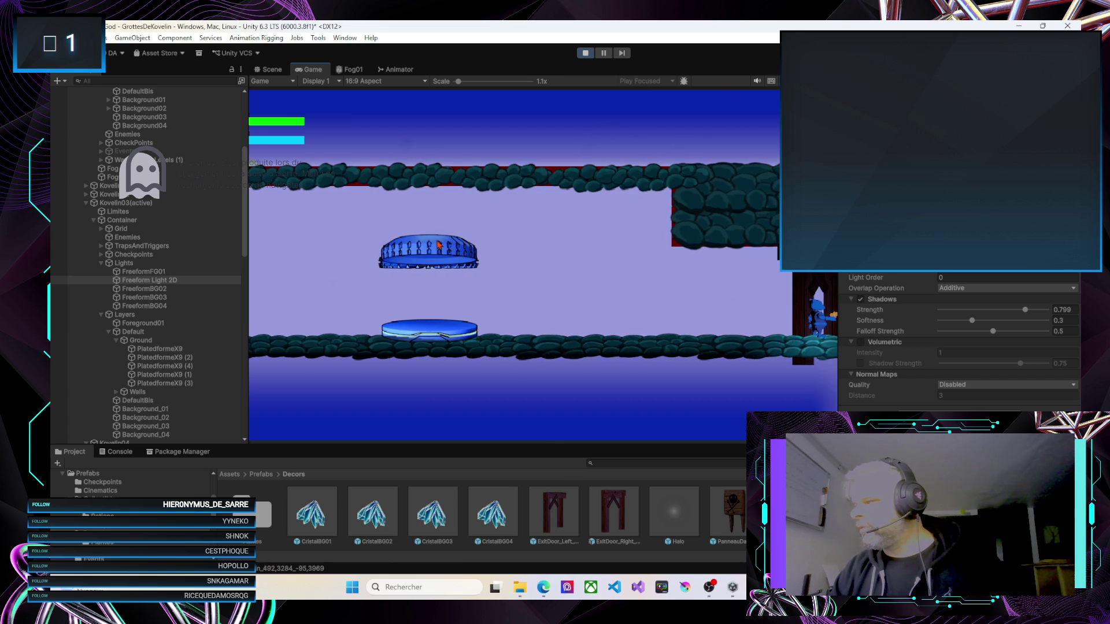
key(Left)
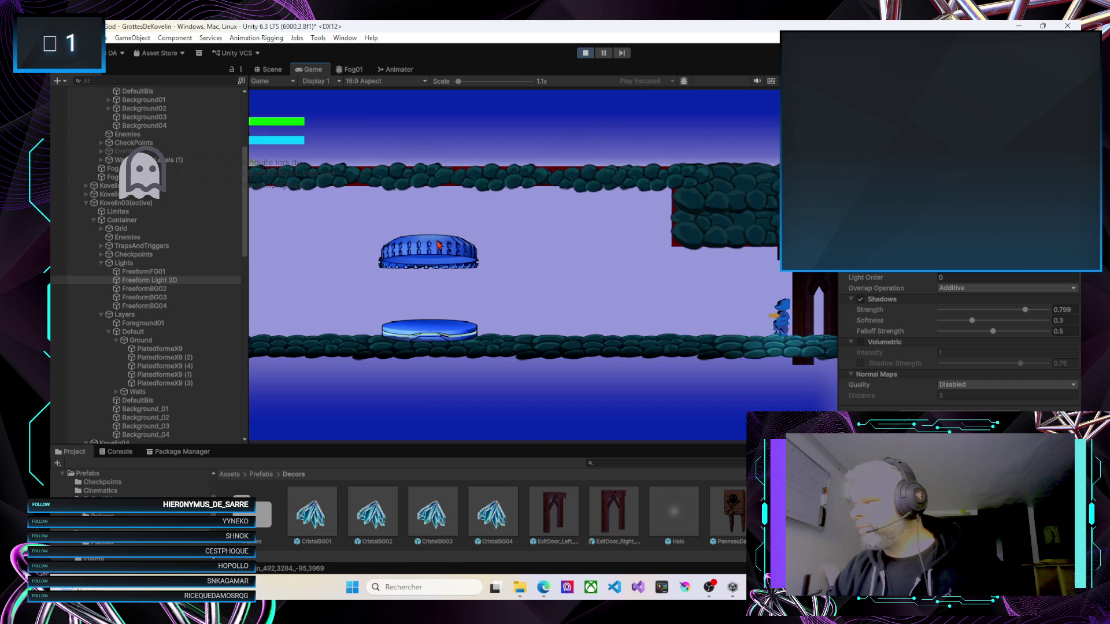
key(Left)
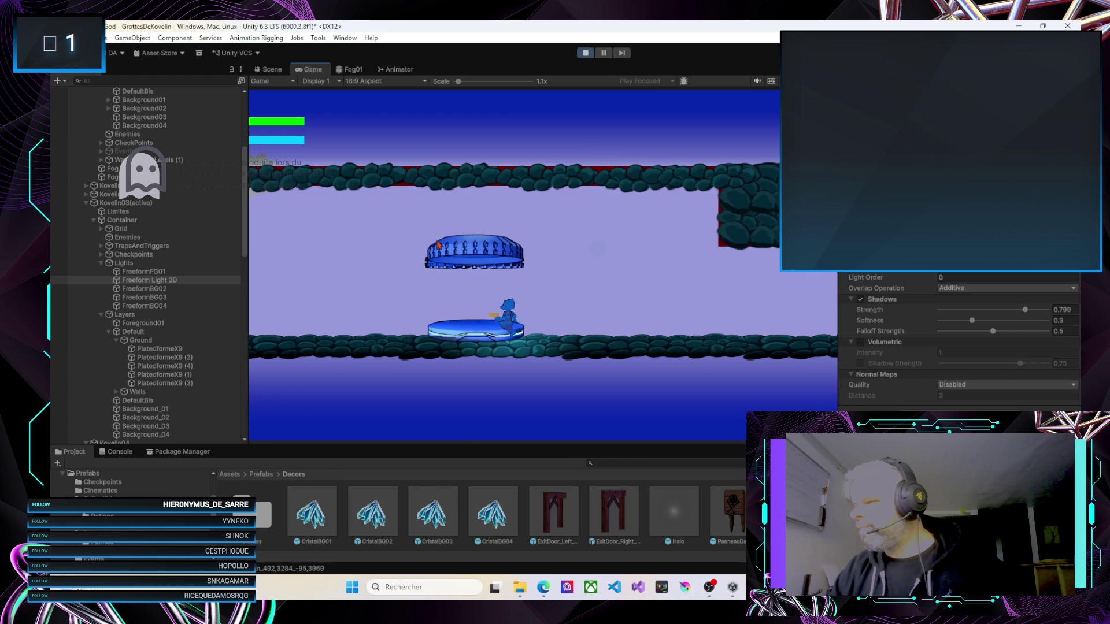
key(Left)
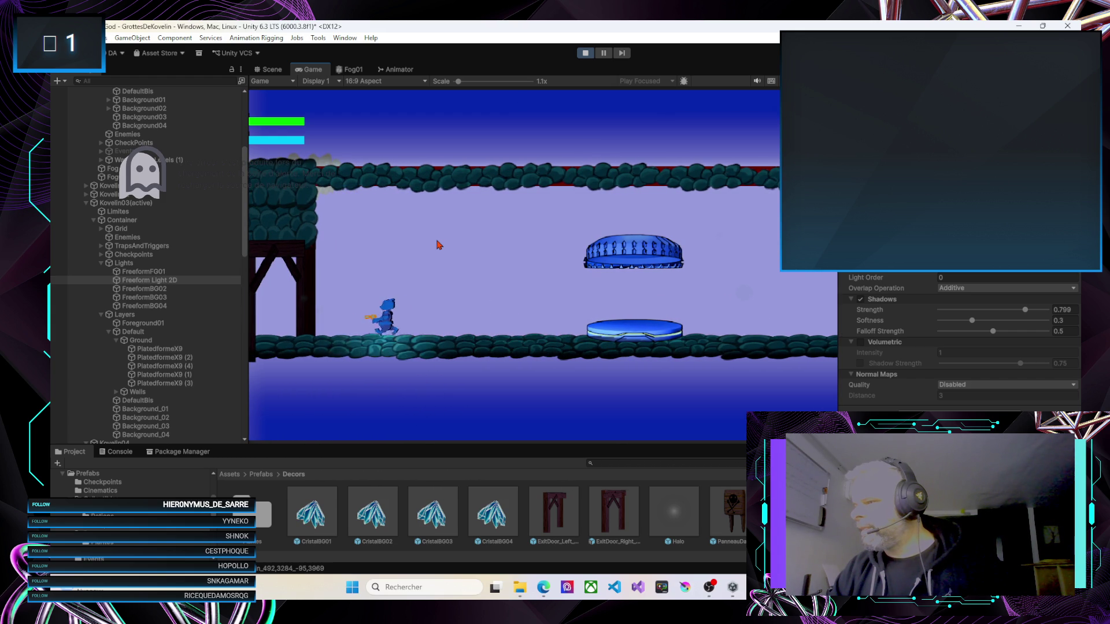
key(Left)
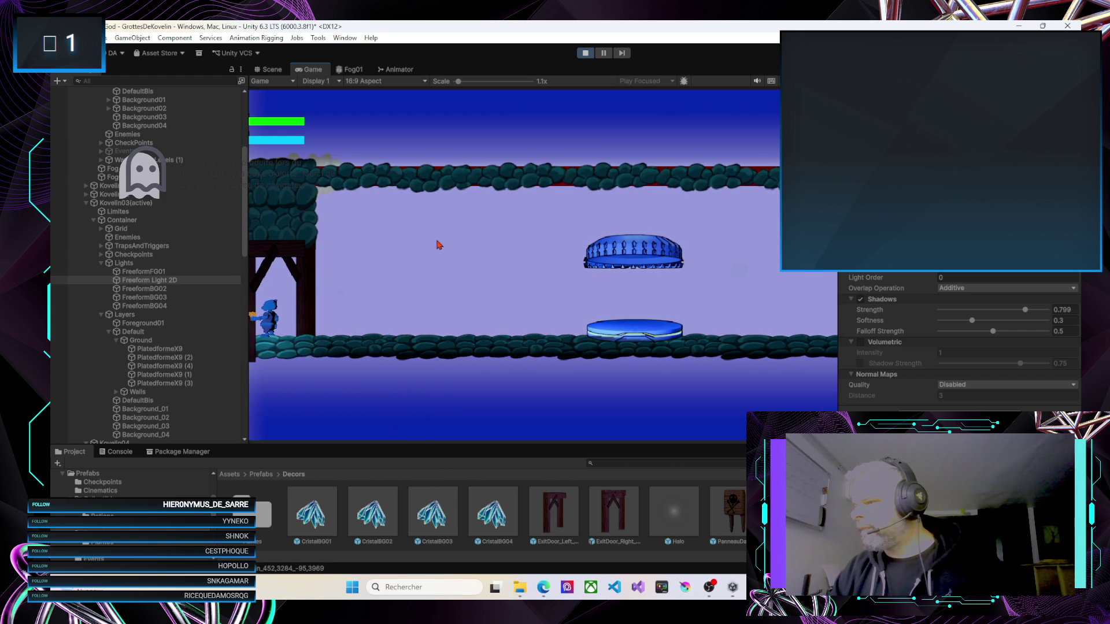
Walk the character into the left doorway to the next area, then stop playing
key(Right)
key(Left)
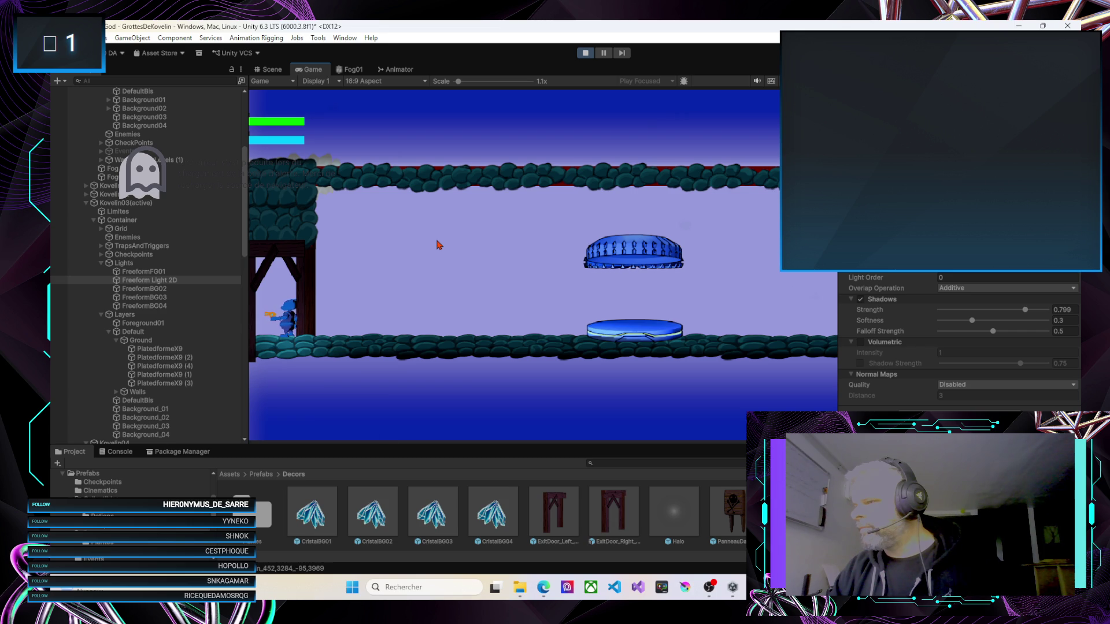
key(Right)
key(Left)
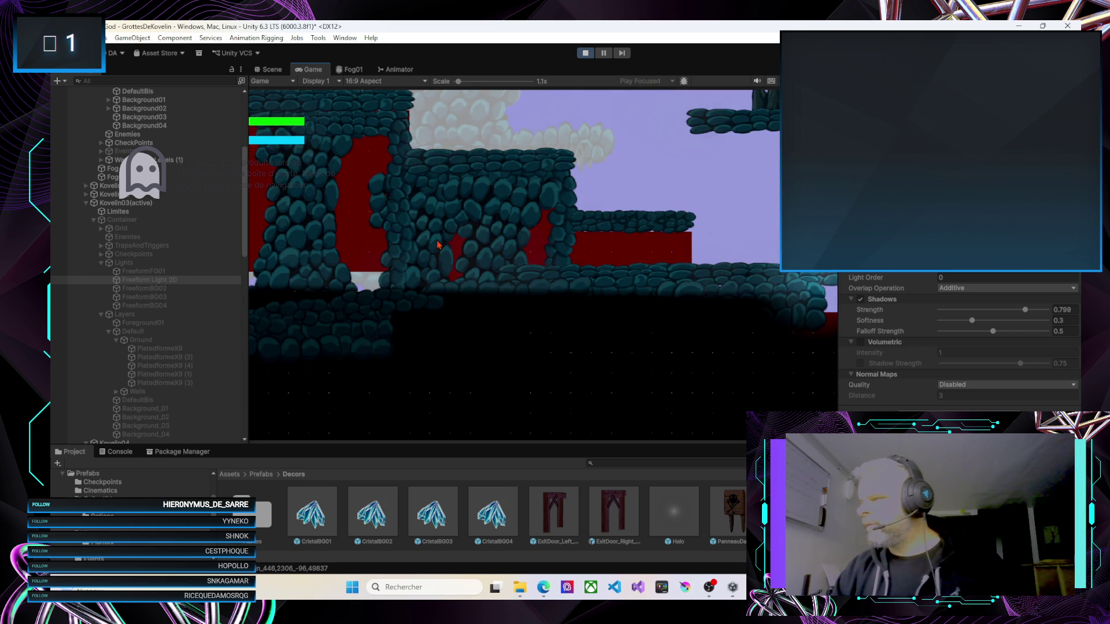
click(585, 53)
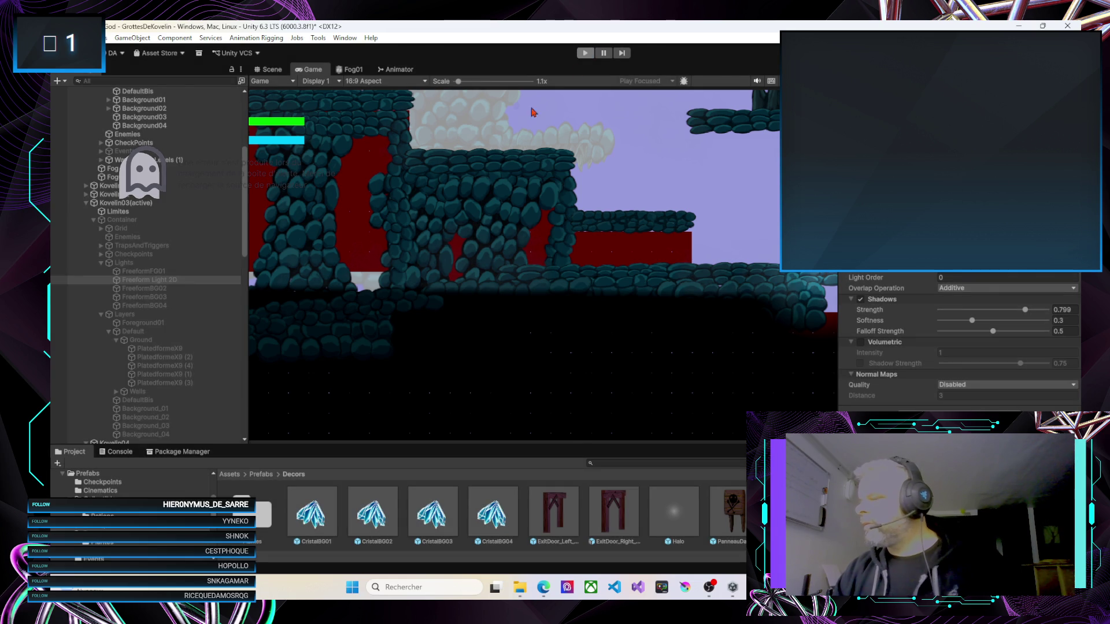
Raise the doorway slightly, shift its left wooden post left, and duplicate the post
scroll(572, 289, up, 5)
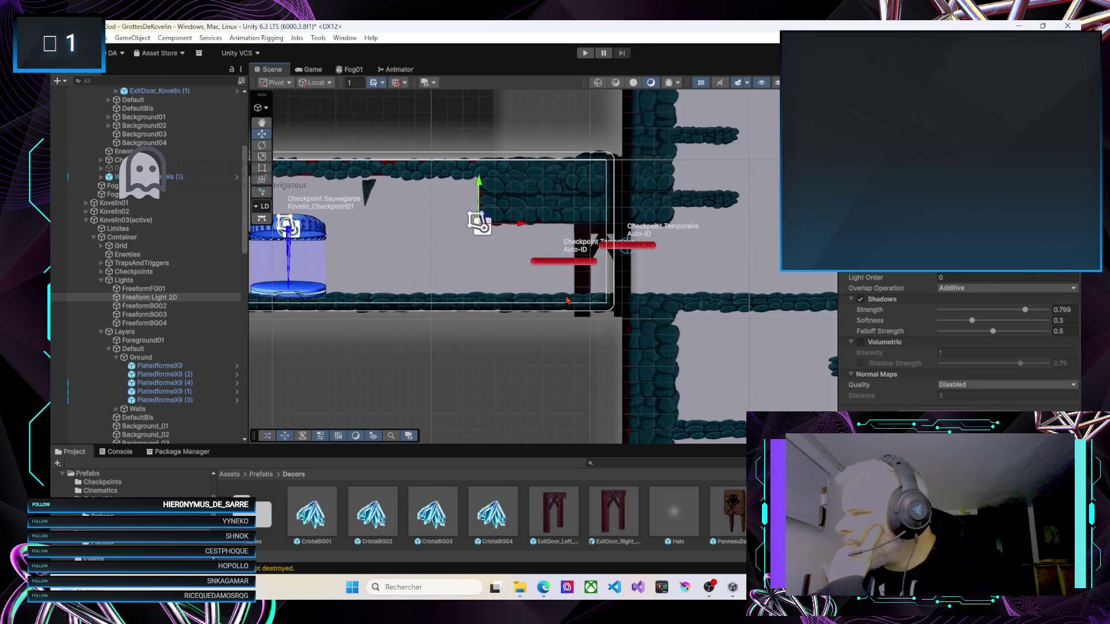
click(596, 261)
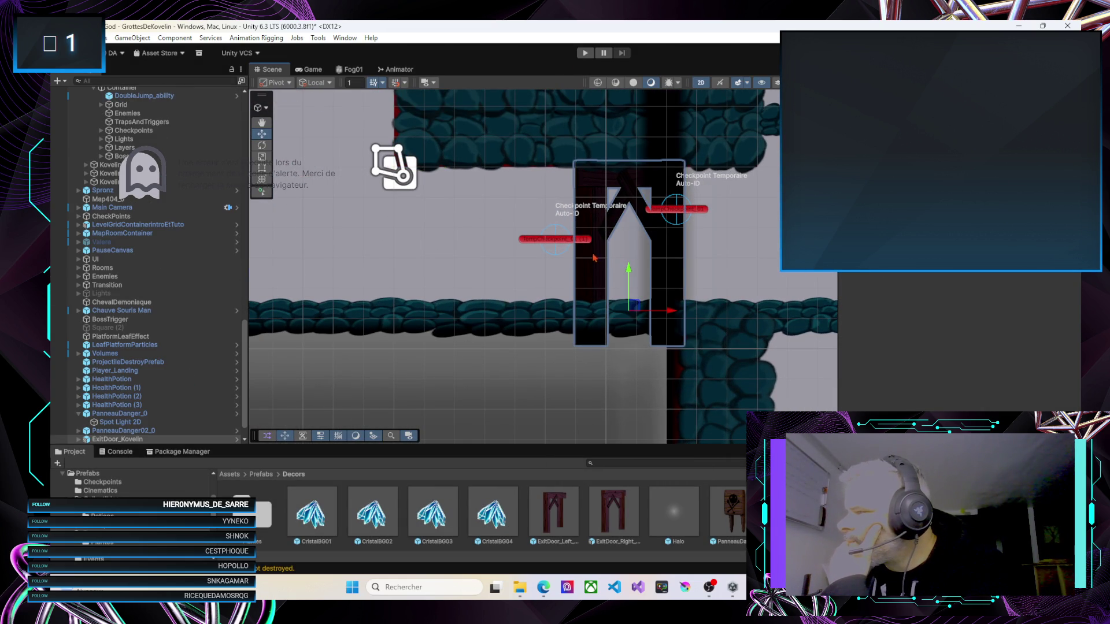
drag(641, 305, 638, 283)
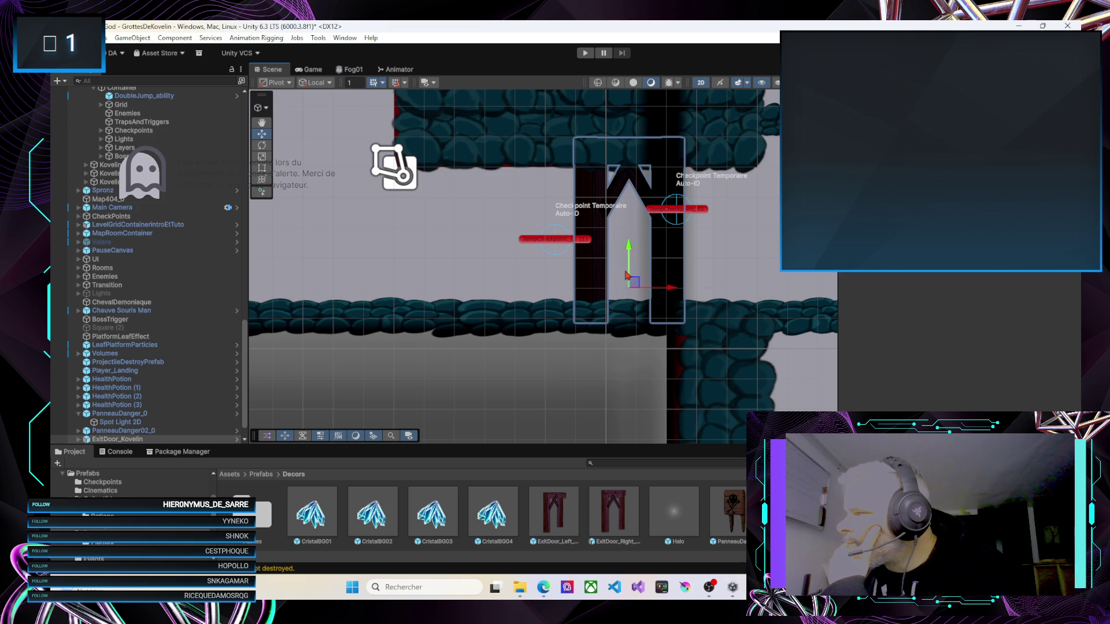
click(595, 260)
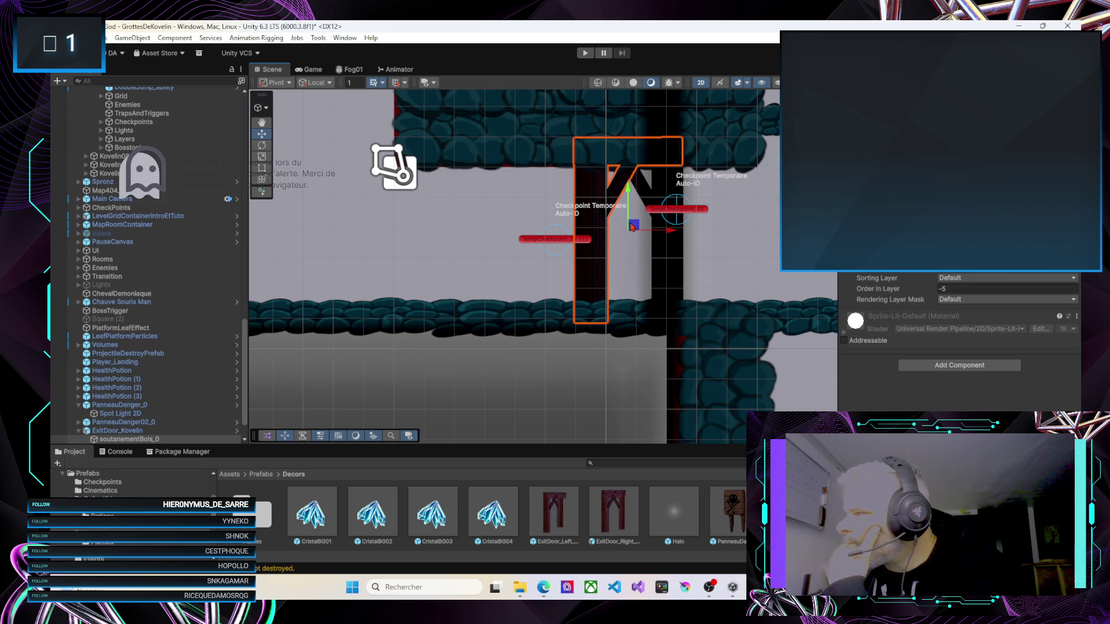
drag(670, 233, 657, 234)
click(674, 255)
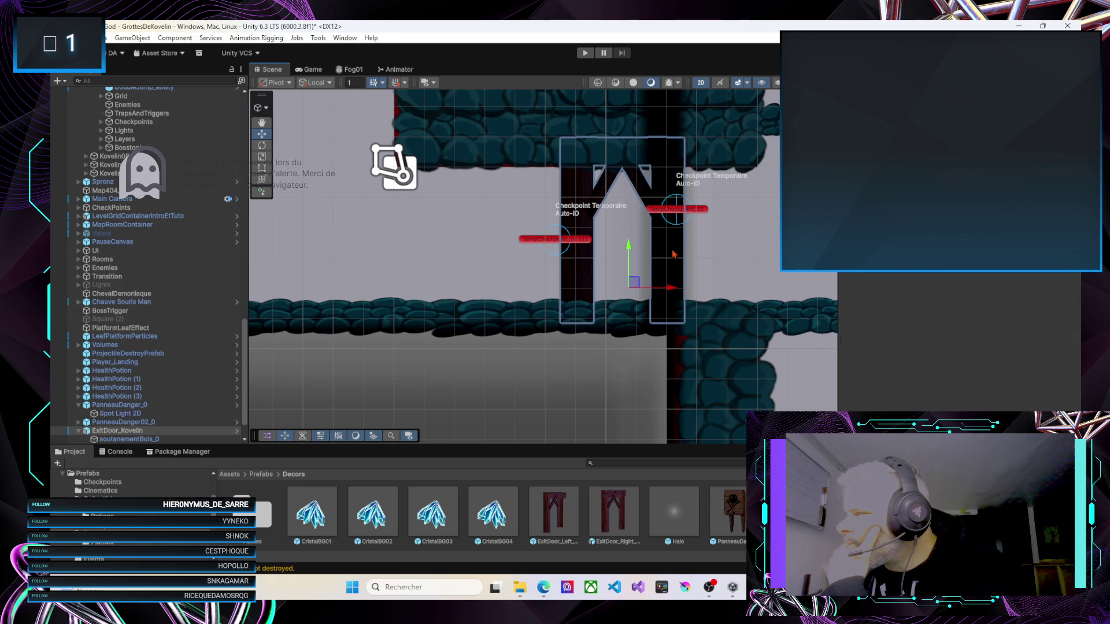
click(674, 254)
key(ctrl+d)
Raise the checkpoint pillar's sorting order so it draws in front
mouse_move(593, 280)
mouse_down()
mouse_move(684, 323)
mouse_move(511, 296)
mouse_up()
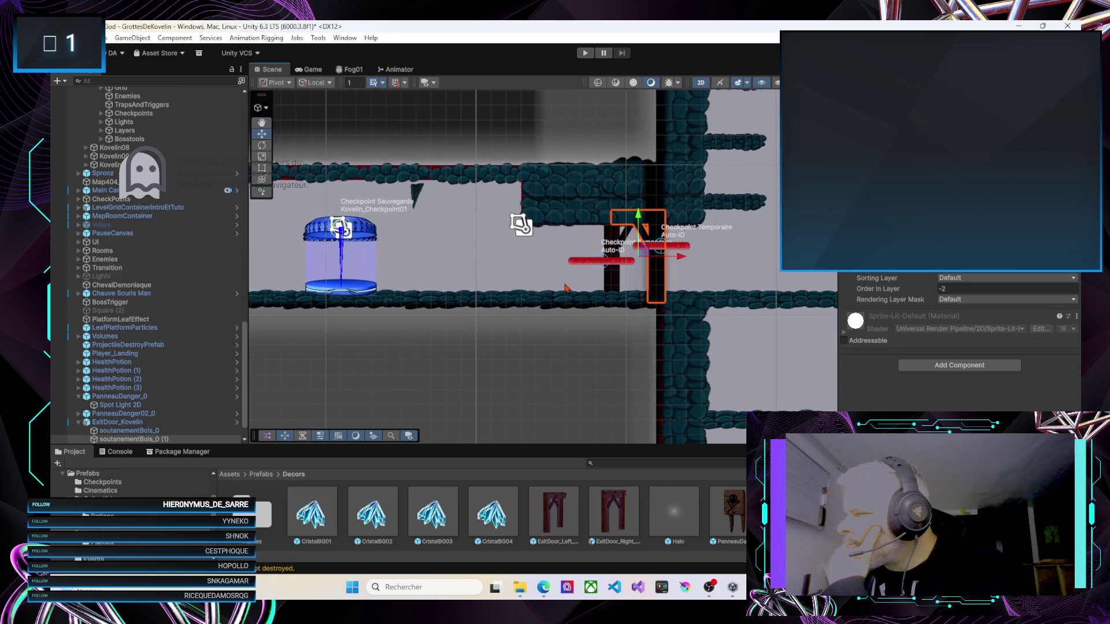
click(656, 281)
click(656, 281)
drag(933, 294, 934, 294)
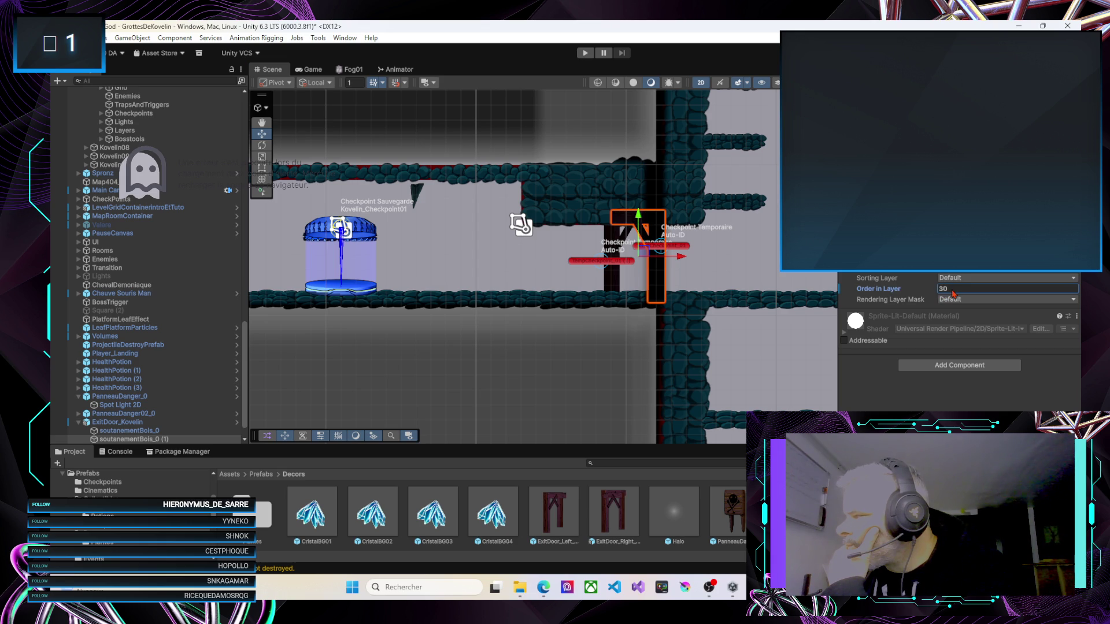
Bring the second door's pillar forward in sorting order and place an ExitDoor_Right prefab by the checkpoints
drag(568, 299, 826, 296)
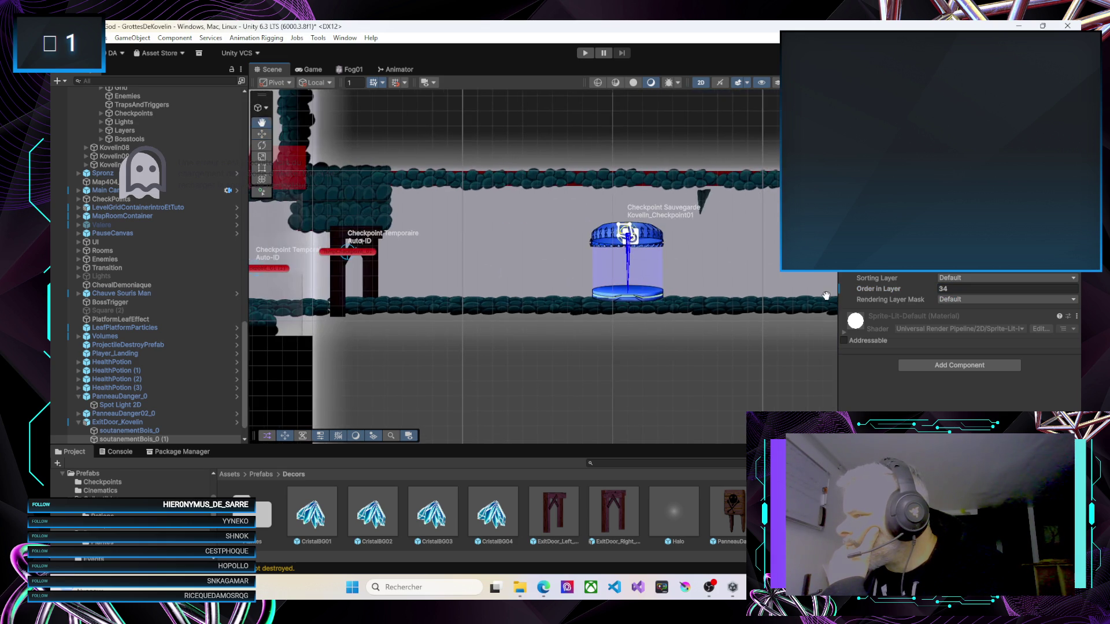
click(345, 283)
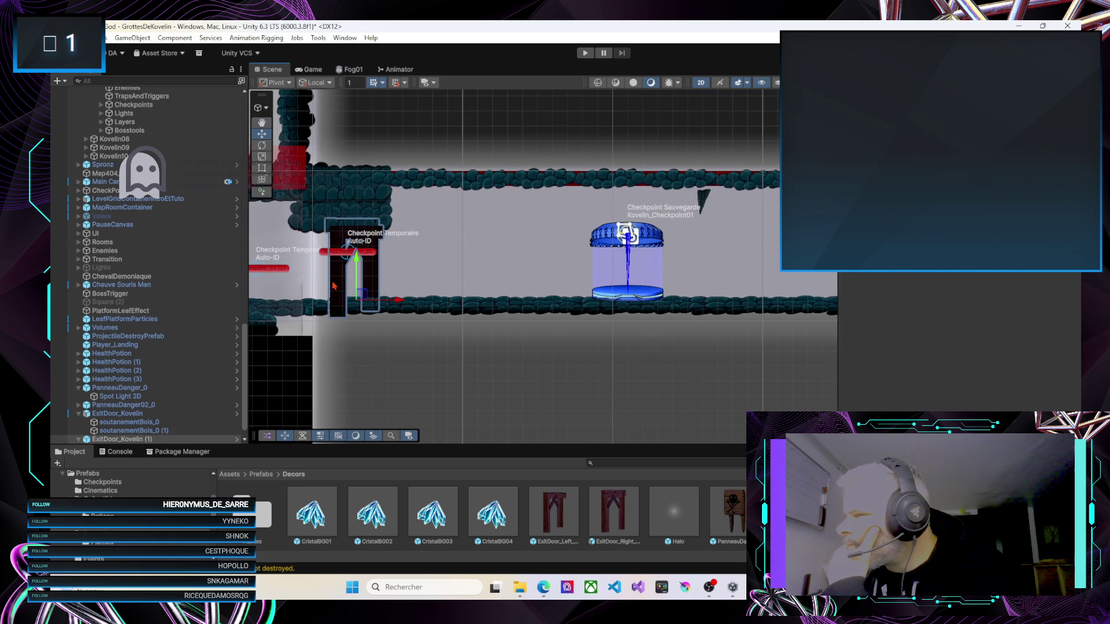
click(336, 286)
drag(935, 292, 960, 296)
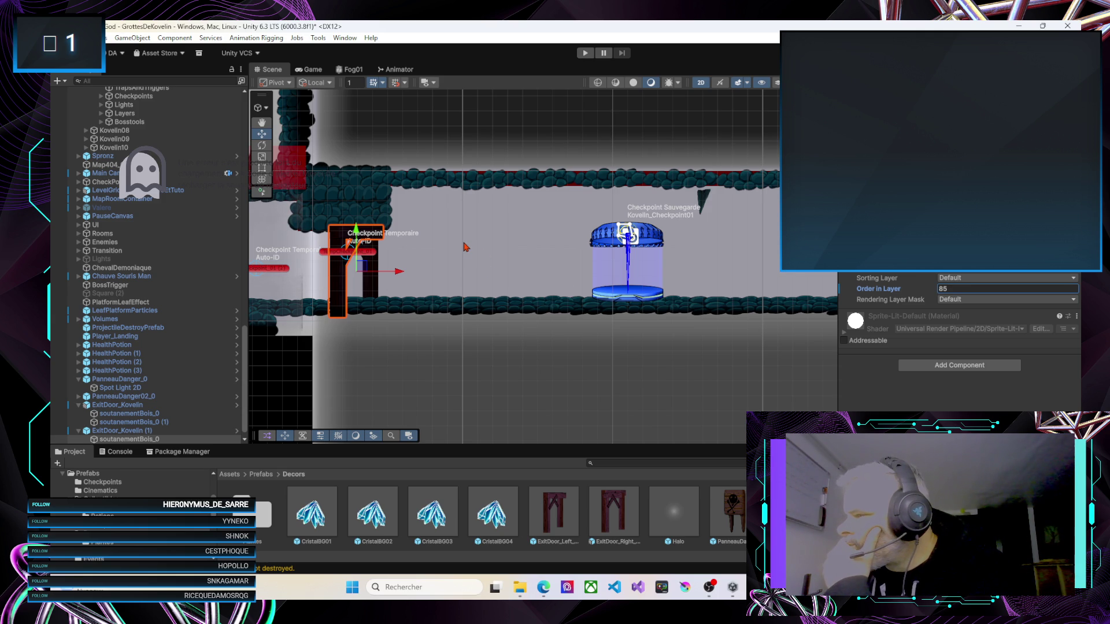
mouse_move(428, 265)
mouse_down()
mouse_move(445, 255)
mouse_move(640, 259)
mouse_up()
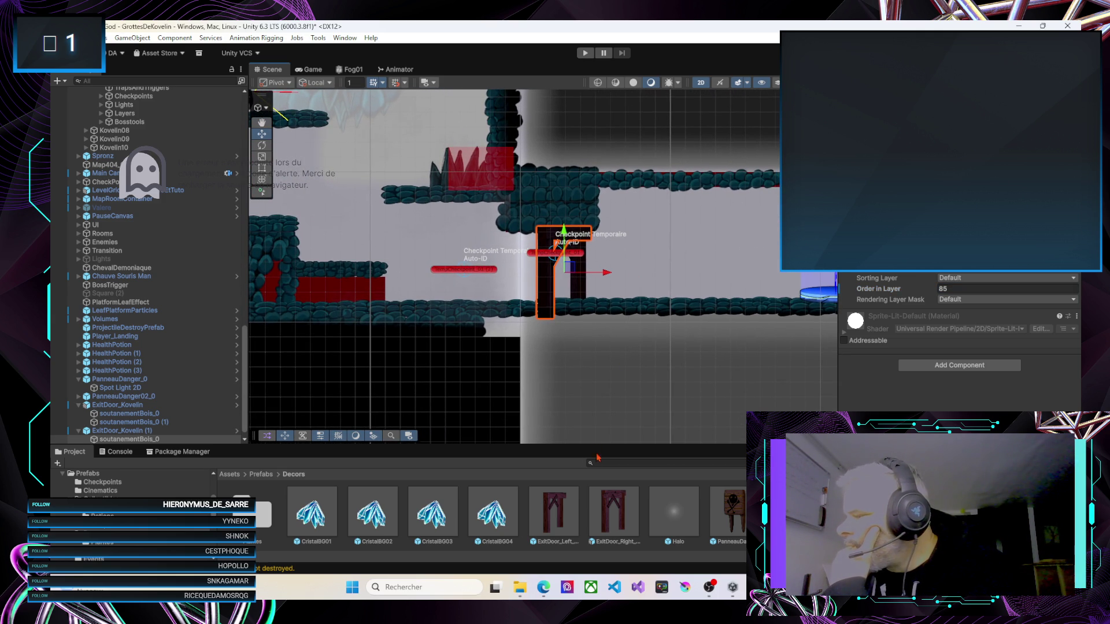
mouse_move(614, 514)
mouse_down()
mouse_move(538, 294)
mouse_move(513, 302)
mouse_move(549, 324)
mouse_move(518, 300)
mouse_up()
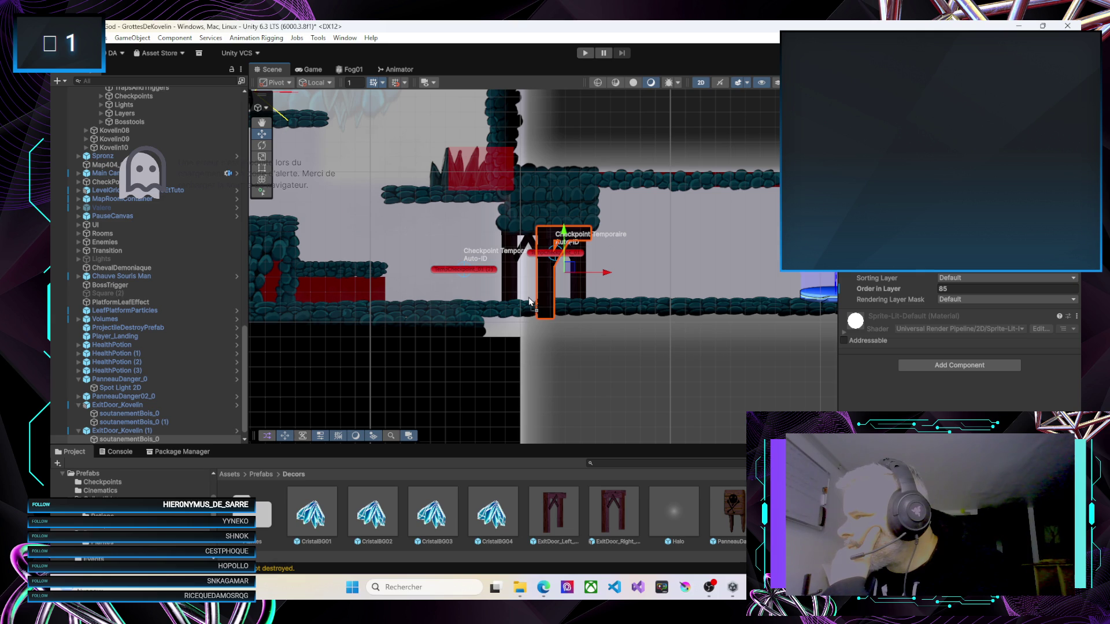
Place an ExitDoor_Left prefab beside the right door and move it right into line
click(530, 301)
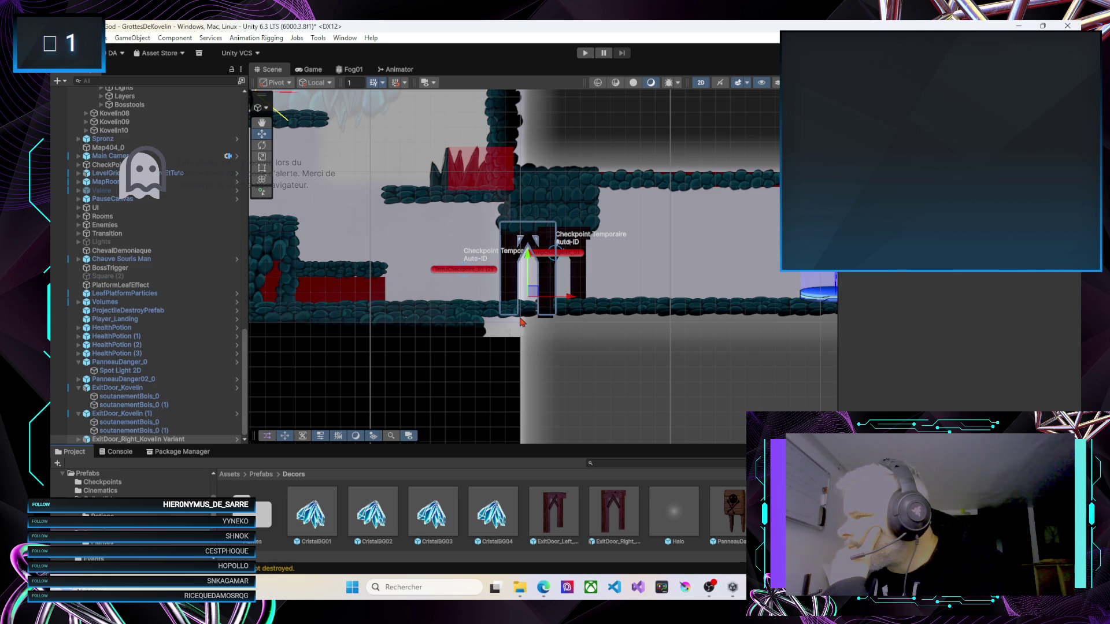
mouse_move(503, 329)
mouse_down()
mouse_move(583, 329)
mouse_move(615, 342)
mouse_move(566, 324)
mouse_move(543, 348)
mouse_move(515, 280)
mouse_move(432, 401)
mouse_move(733, 372)
mouse_move(512, 271)
mouse_up()
scroll(512, 345, up, 5)
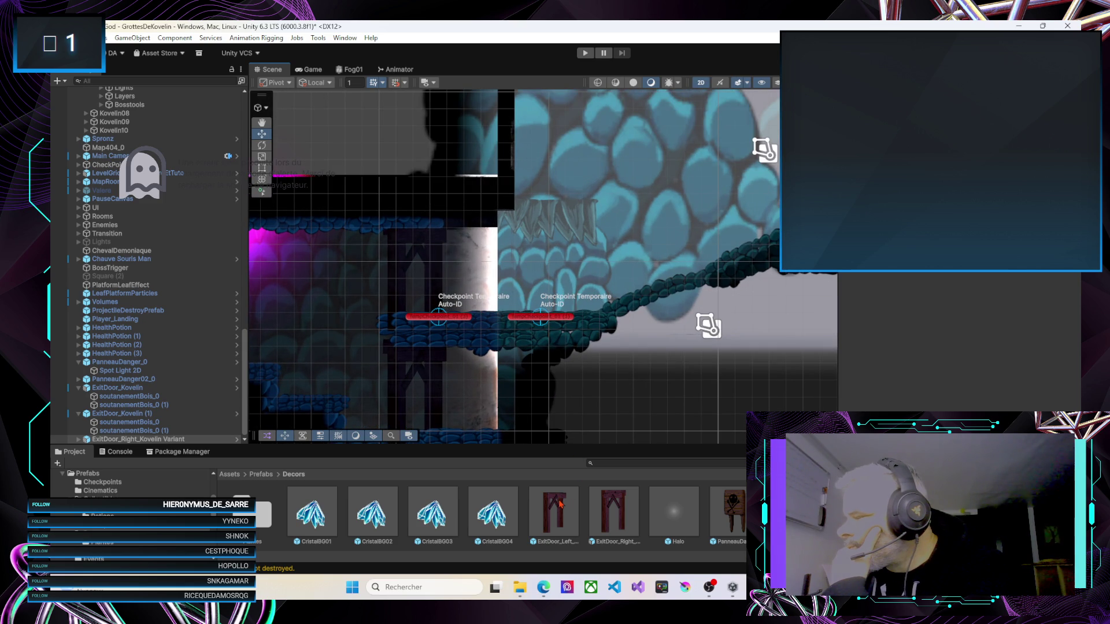
mouse_move(551, 507)
mouse_down()
mouse_move(528, 384)
mouse_move(477, 314)
mouse_up()
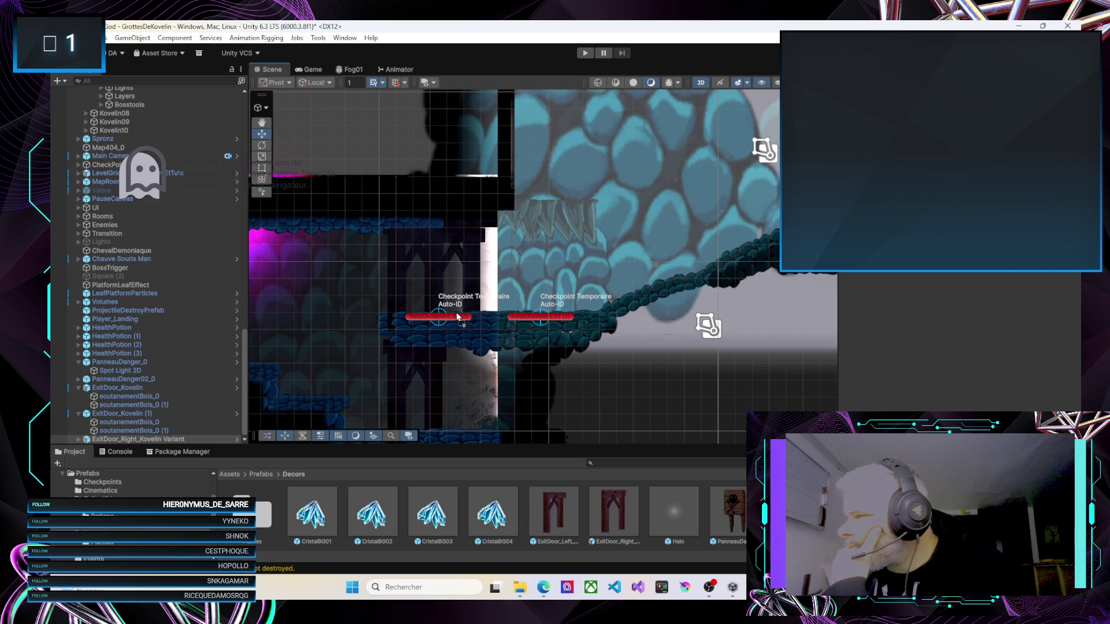
drag(457, 316, 456, 312)
mouse_move(483, 409)
mouse_down()
mouse_move(473, 330)
mouse_move(445, 345)
mouse_up()
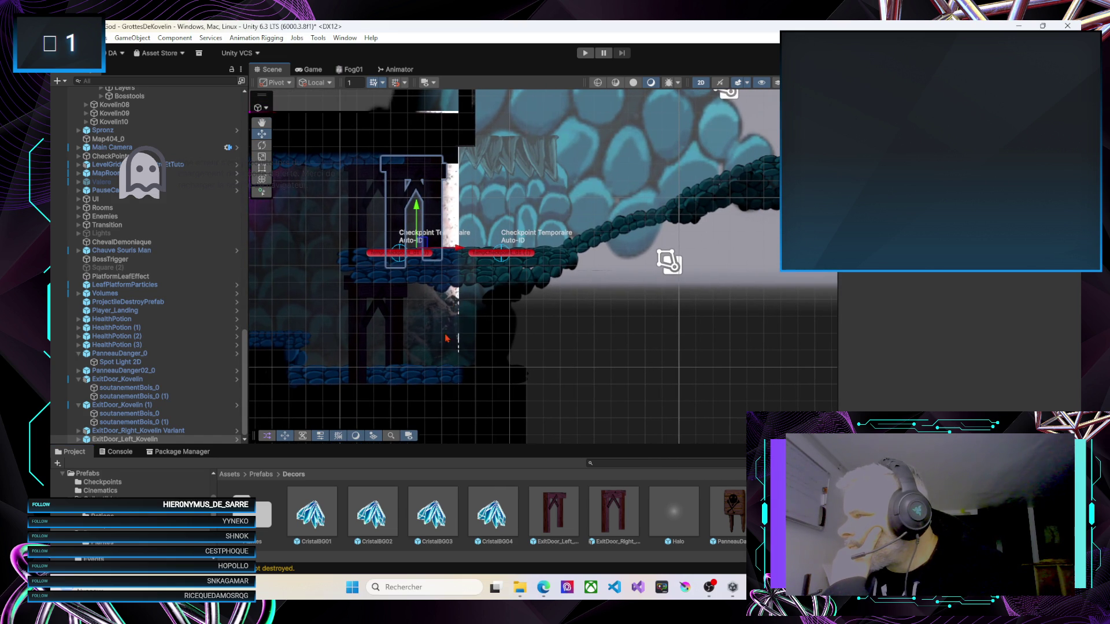
mouse_move(461, 252)
mouse_down()
mouse_move(498, 246)
mouse_move(477, 247)
mouse_up()
Reorder ExitDoor_Left_Kovelin in the Hierarchy and select the checkpoint door's pillar
mouse_move(162, 440)
mouse_down()
mouse_move(168, 197)
mouse_move(154, 76)
mouse_move(113, 101)
mouse_move(125, 157)
mouse_move(151, 88)
mouse_move(114, 264)
mouse_move(86, 266)
mouse_move(117, 279)
mouse_up()
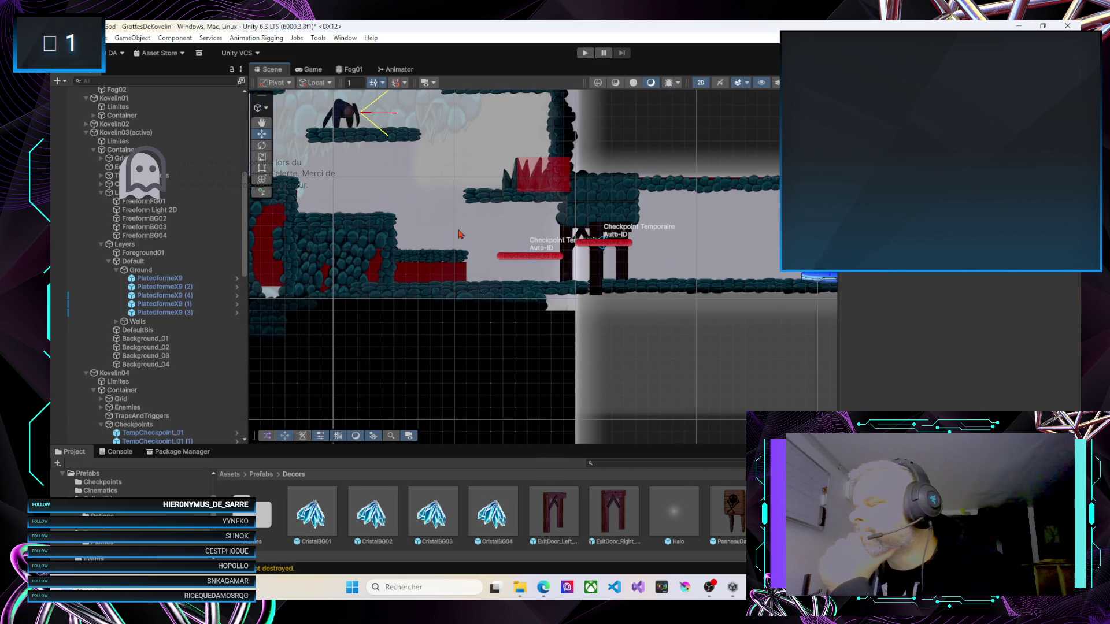
click(569, 278)
click(566, 279)
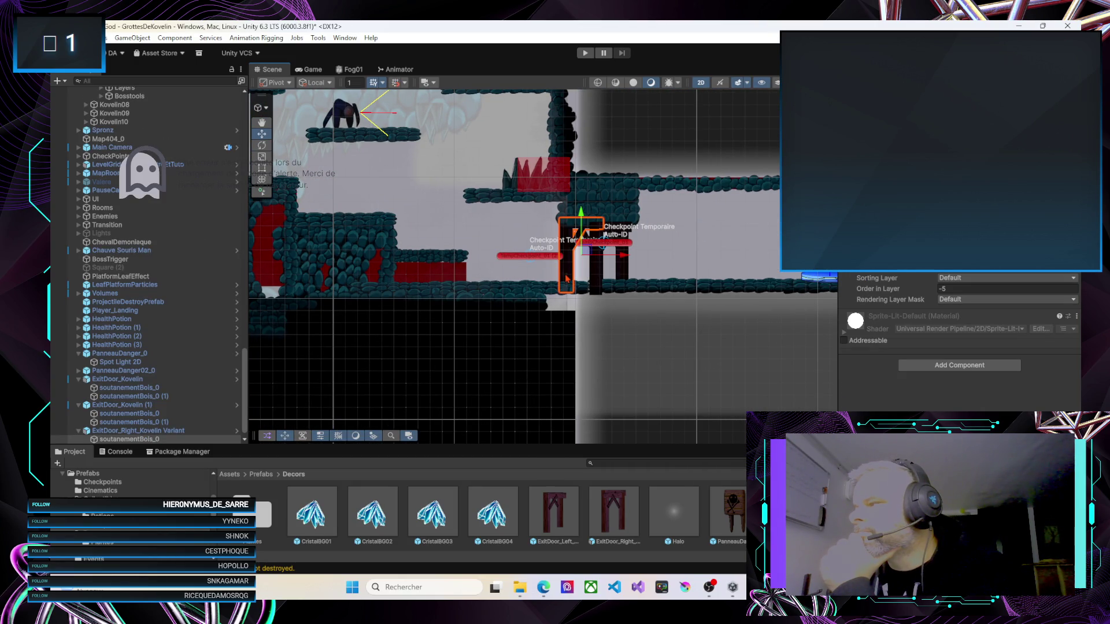
scroll(132, 434, down, 1)
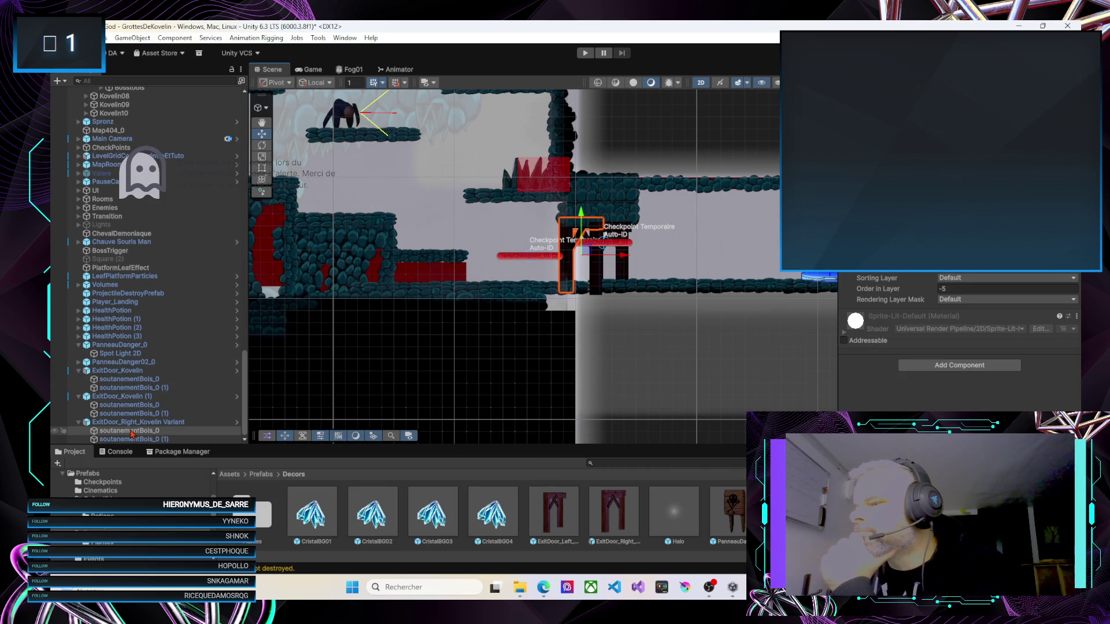
Move ExitDoor_Right_Kovelin Variant into the room's Layers > Default group
click(135, 425)
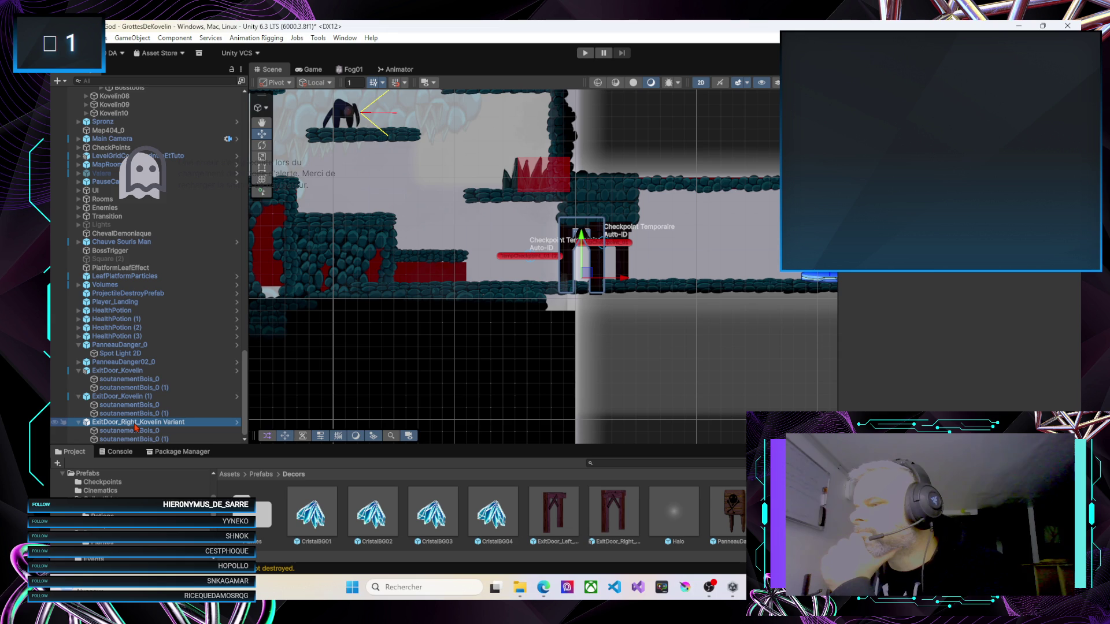
mouse_move(155, 366)
mouse_down()
mouse_move(114, 93)
mouse_move(138, 104)
mouse_move(147, 89)
mouse_move(145, 151)
mouse_up()
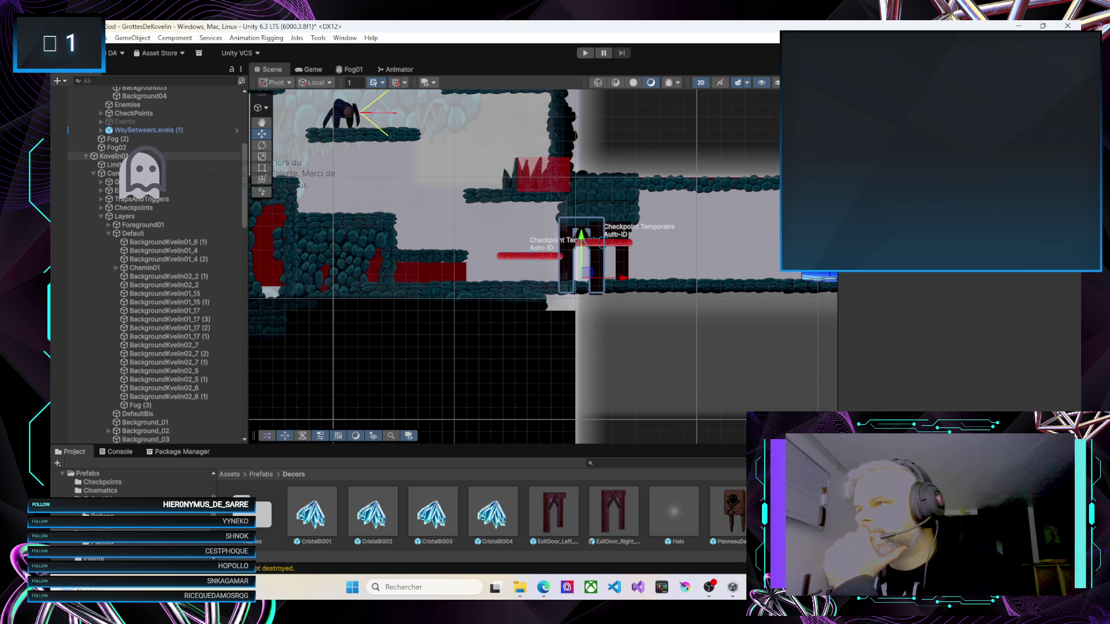
drag(114, 191, 132, 237)
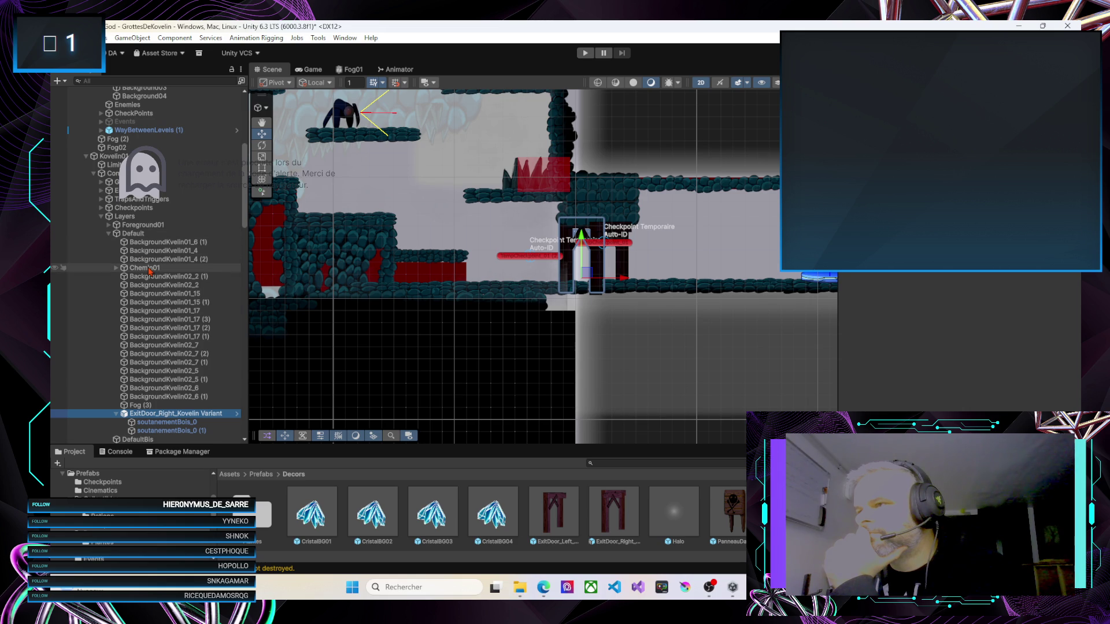
Move ExitDoor_Left_Kovelin into the same group, above the right door
scroll(150, 270, down, 5)
click(153, 380)
drag(153, 382, 158, 284)
click(168, 293)
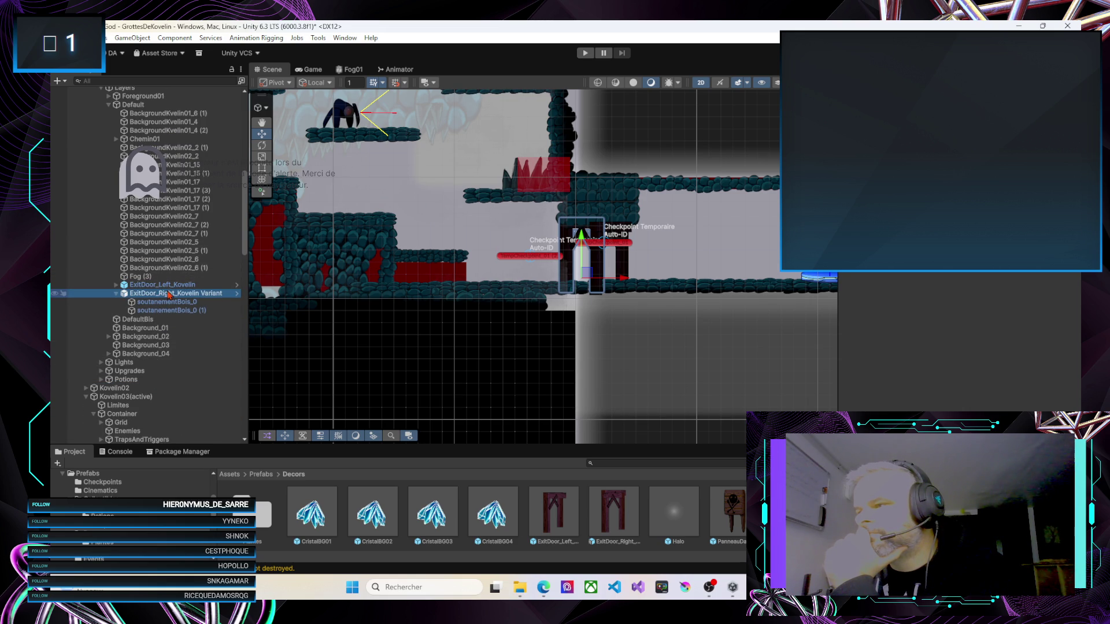
click(117, 293)
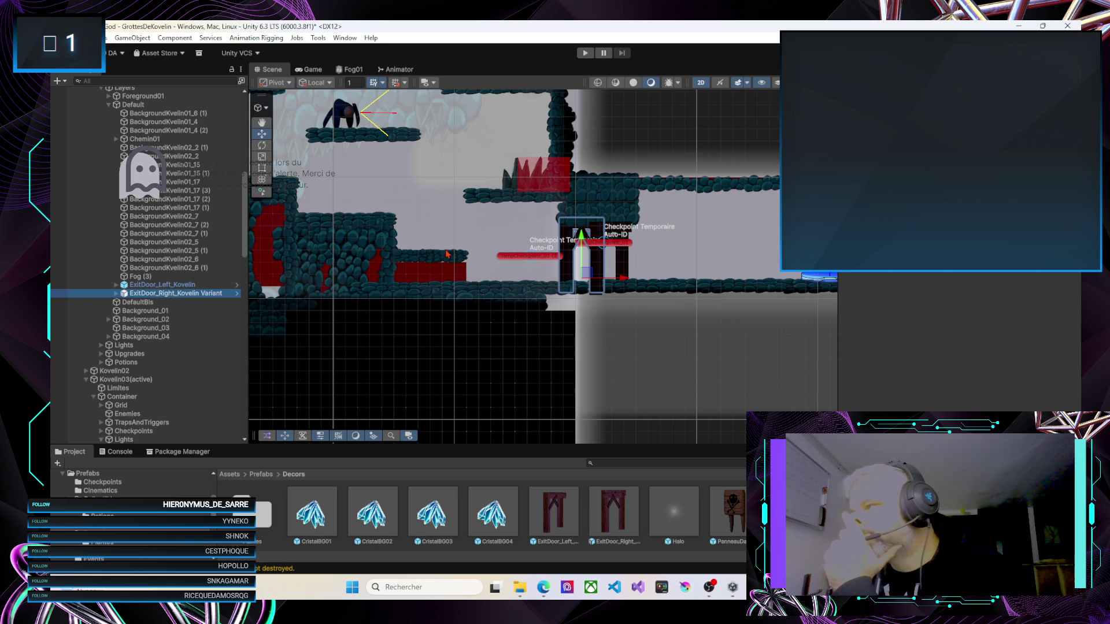
Select both ExitDoor_Kovelin objects and move them into ForeGround01
scroll(156, 399, down, 15)
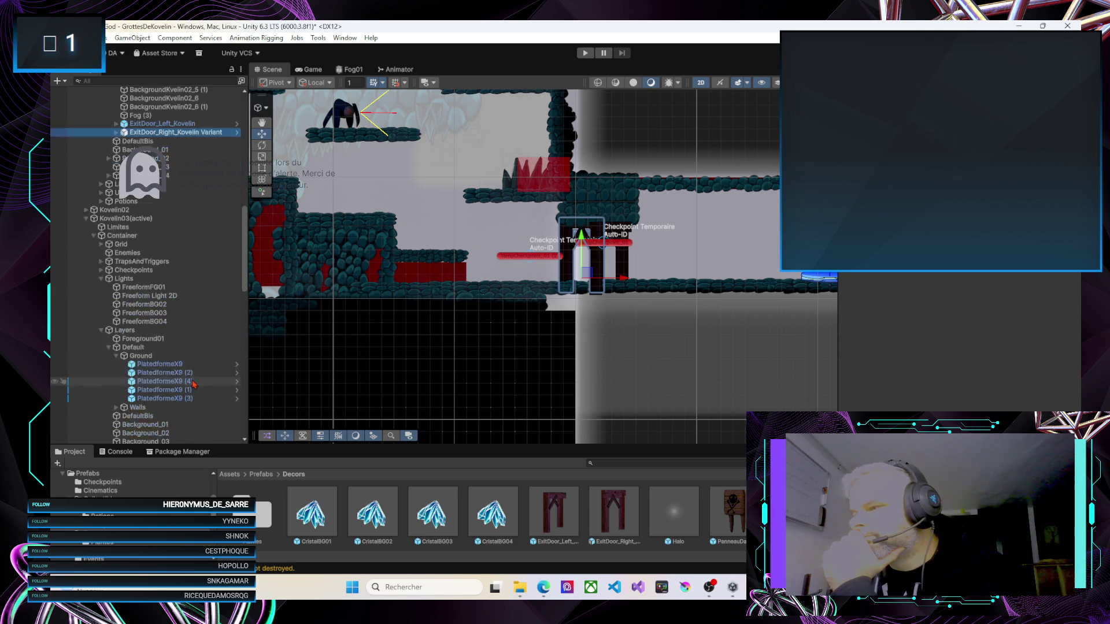
scroll(156, 399, down, 5)
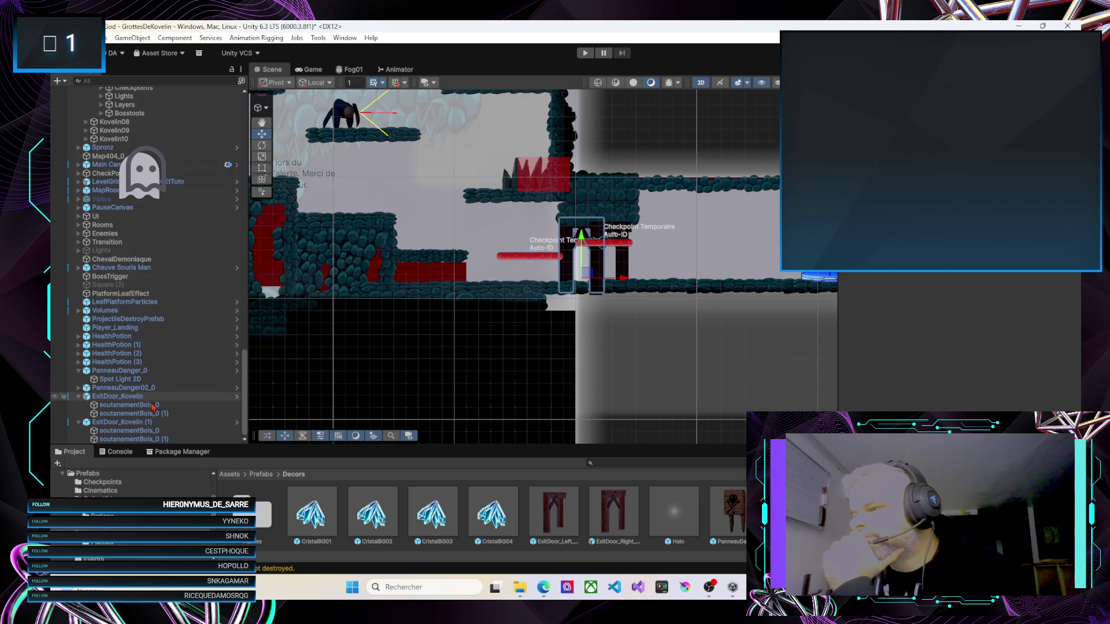
click(119, 422)
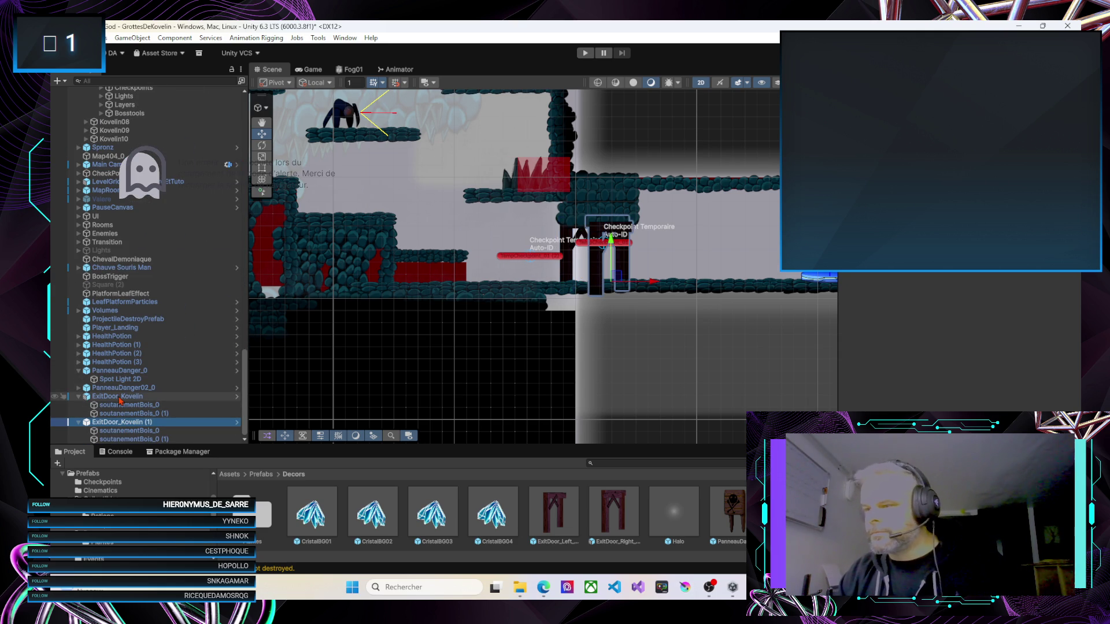
ctrl+click(120, 399)
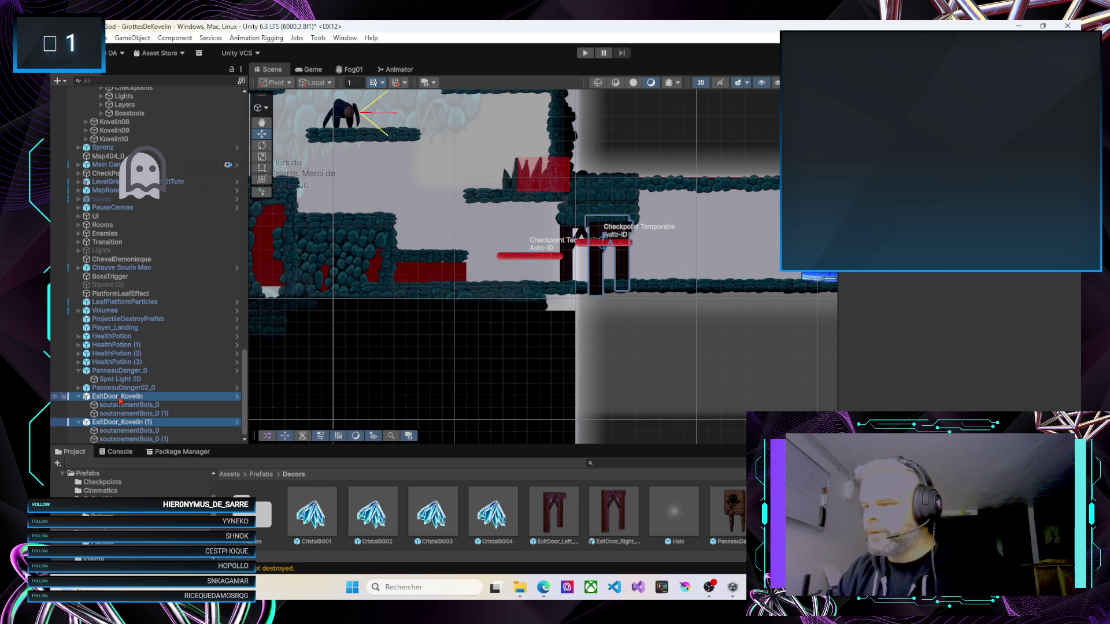
scroll(192, 268, up, 3)
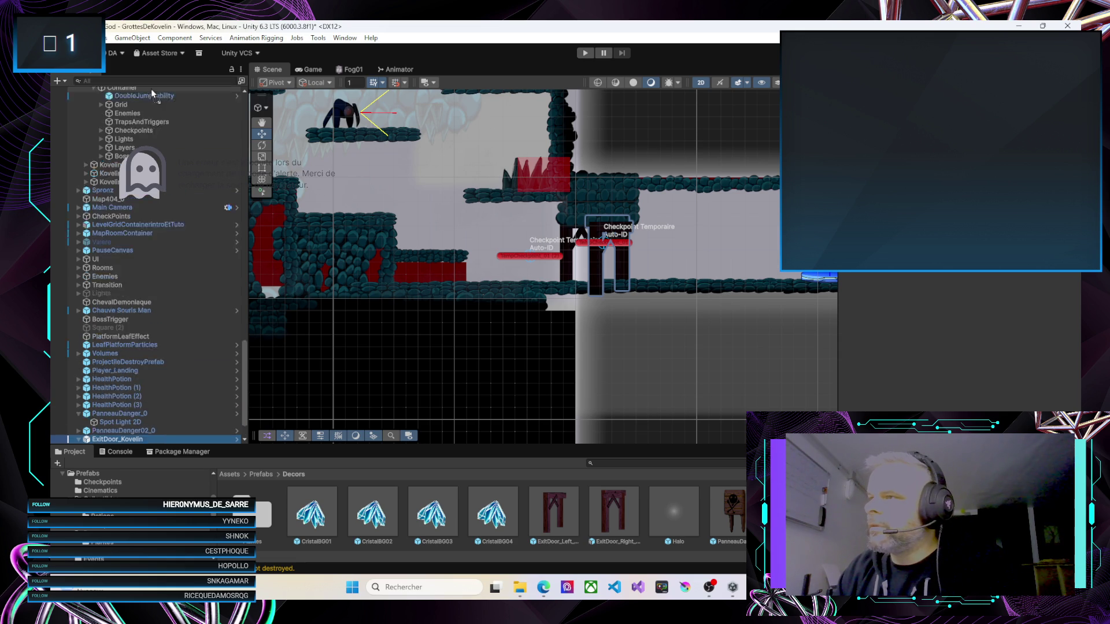
mouse_move(150, 97)
mouse_down()
mouse_move(168, 87)
mouse_move(169, 112)
mouse_move(173, 97)
mouse_move(154, 88)
mouse_move(147, 143)
mouse_move(149, 445)
mouse_move(644, 428)
mouse_up()
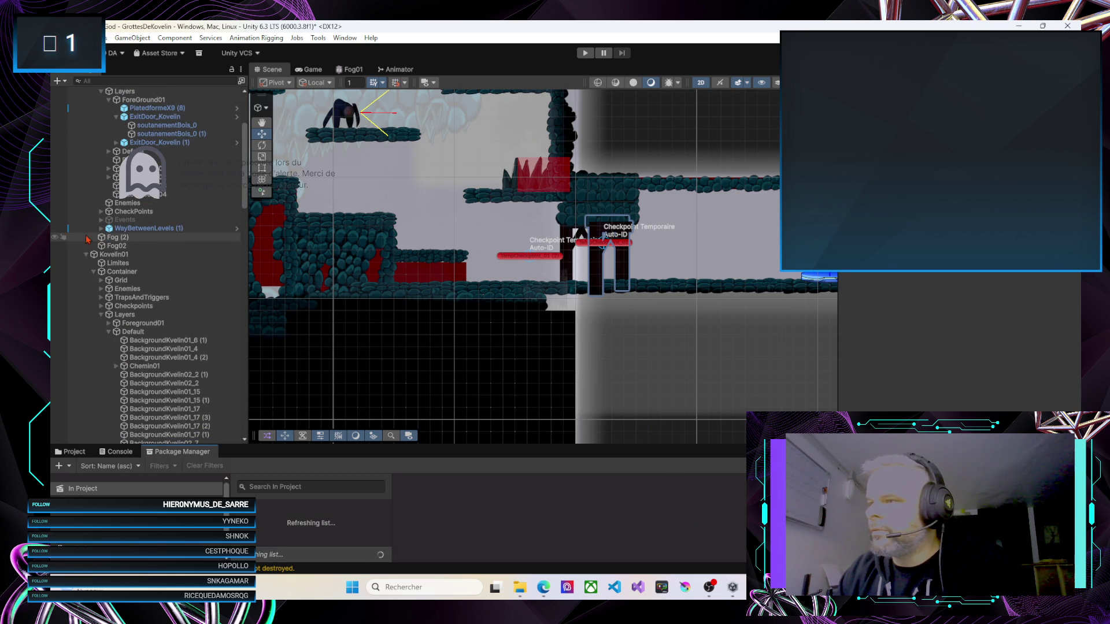
Collapse the entrance and Kovelin01 rooms, frame Kovelin02, and select Kovelin03(active)
scroll(79, 159, up, 5)
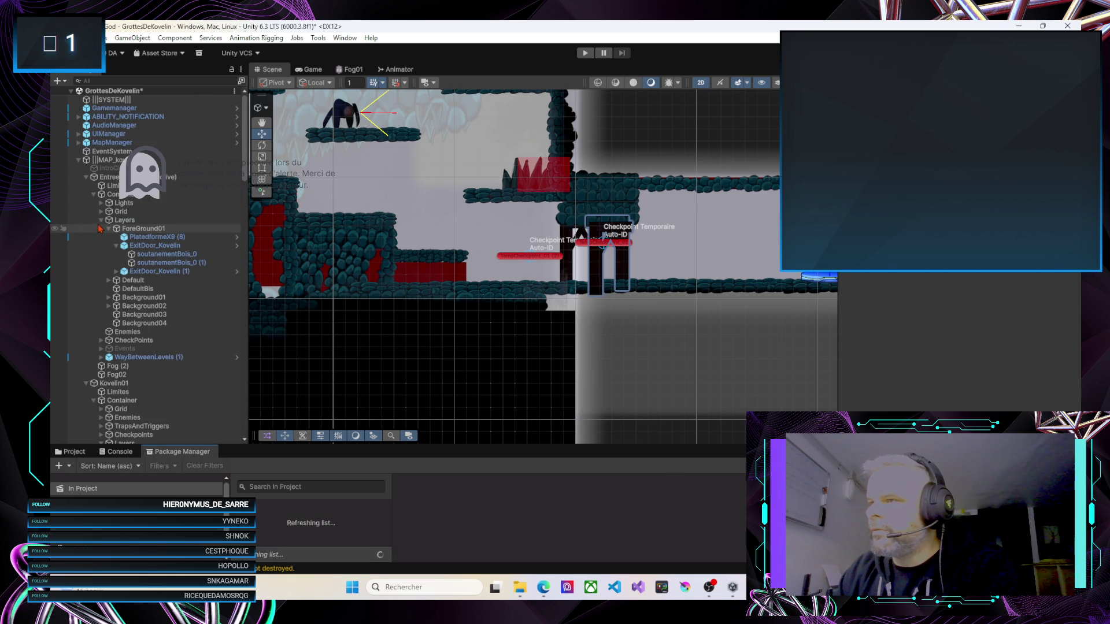
click(86, 177)
click(86, 185)
click(109, 194)
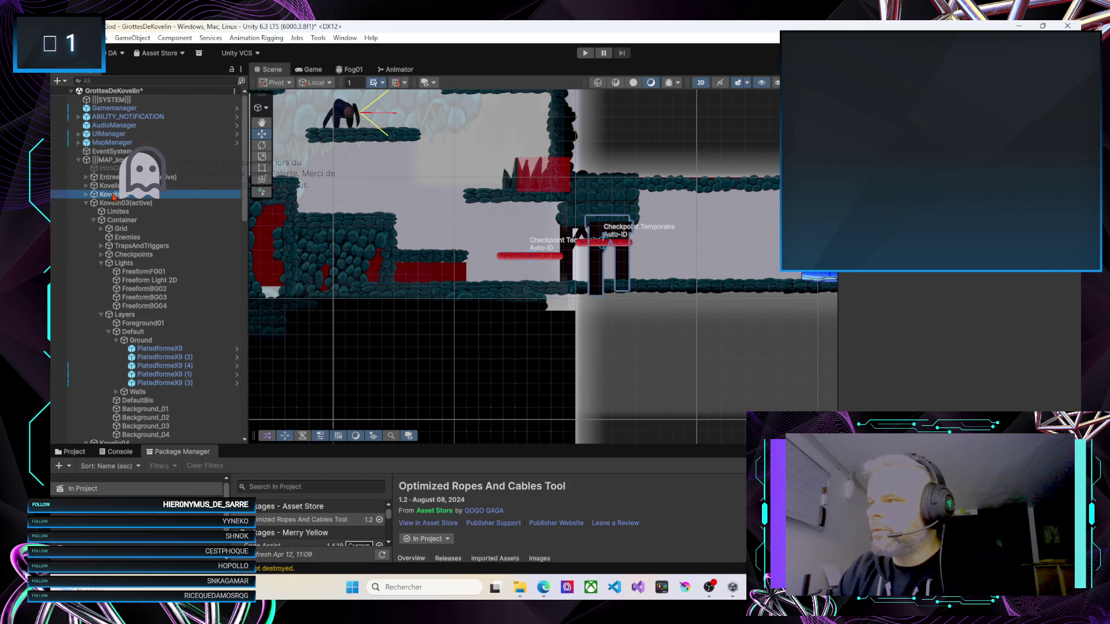
key(f)
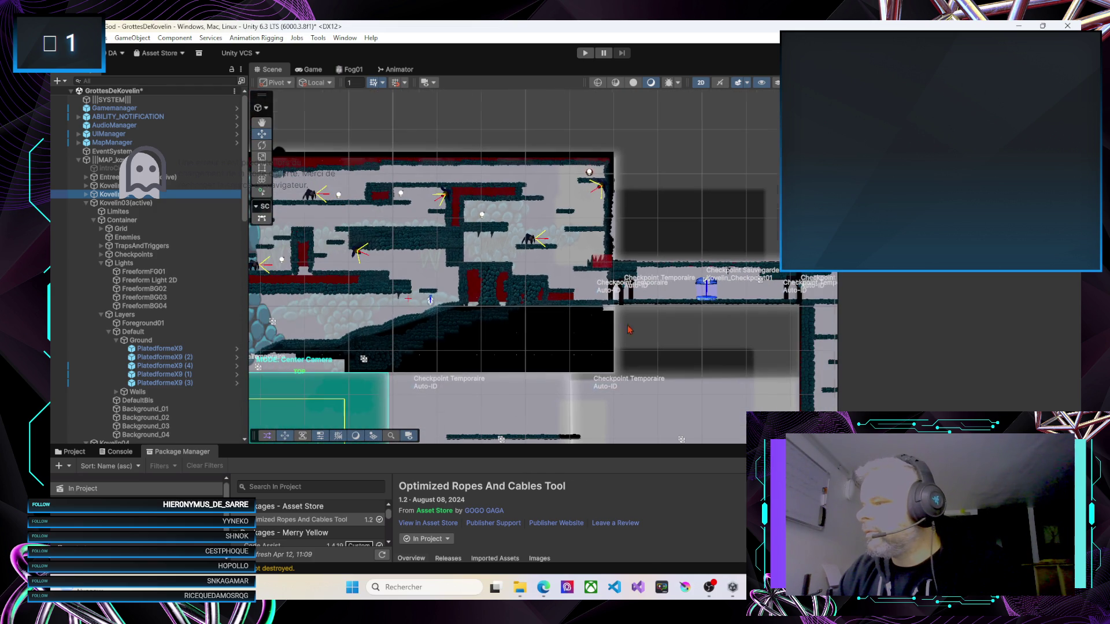
click(108, 204)
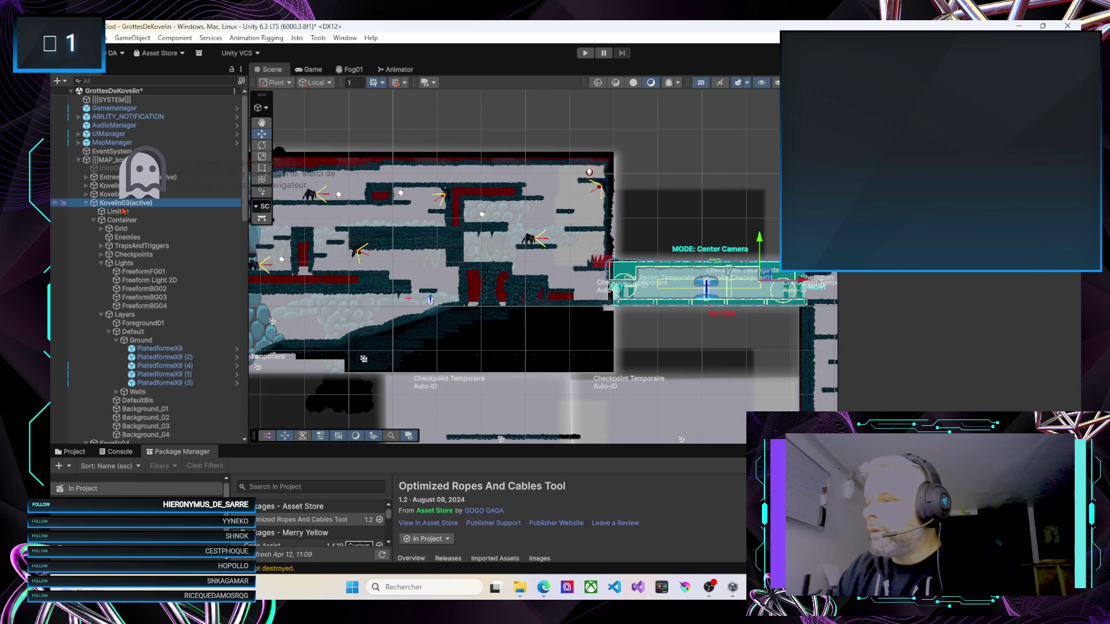
Select both ExitDoor_Kovelin objects and try moving them into the Kovelin room group
scroll(156, 347, down, 15)
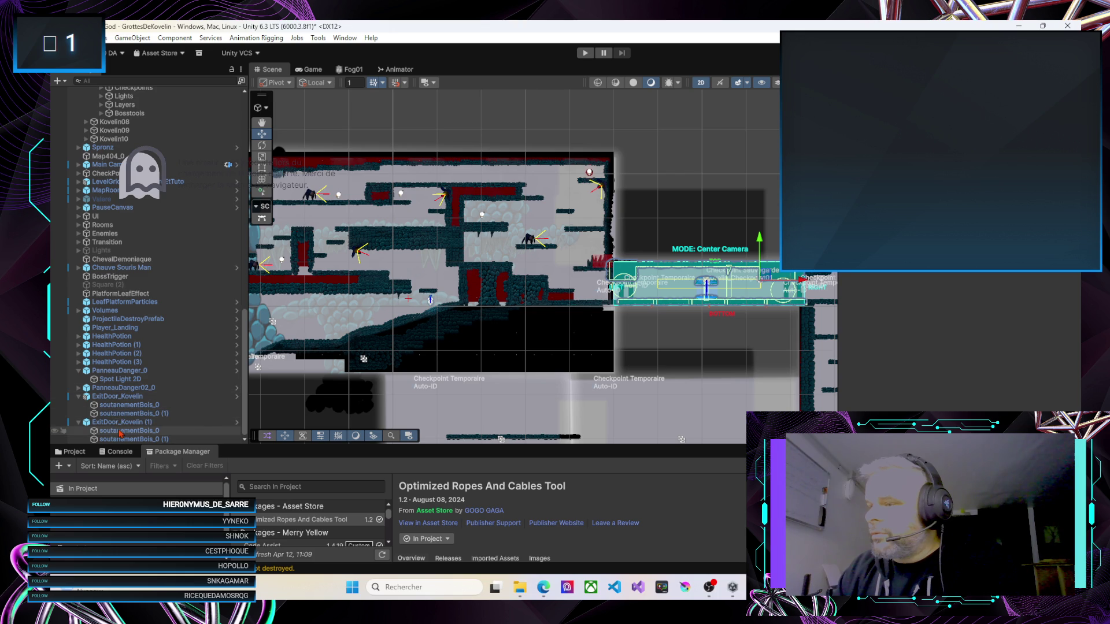
click(100, 422)
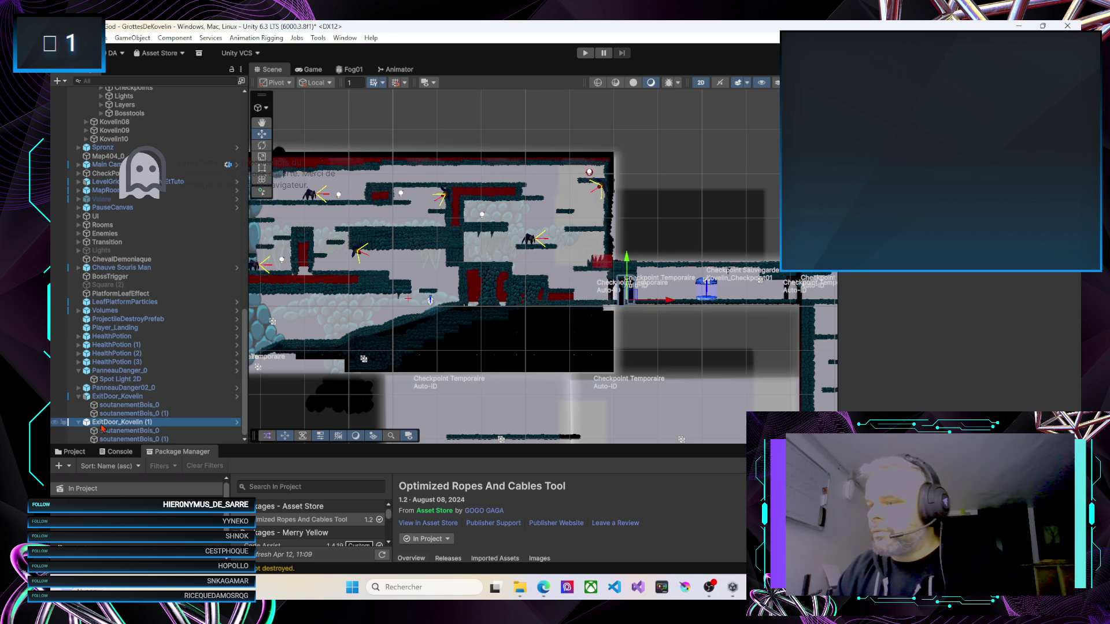
ctrl+click(119, 397)
mouse_move(174, 233)
mouse_down()
mouse_move(161, 96)
mouse_move(149, 88)
mouse_move(159, 113)
mouse_up()
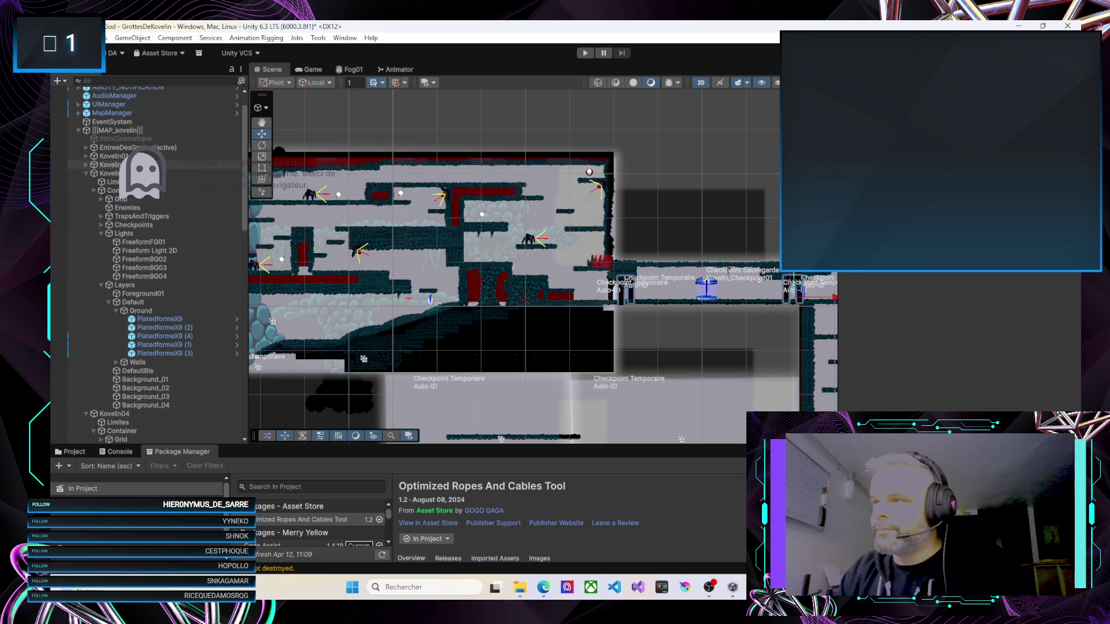
drag(86, 169, 87, 170)
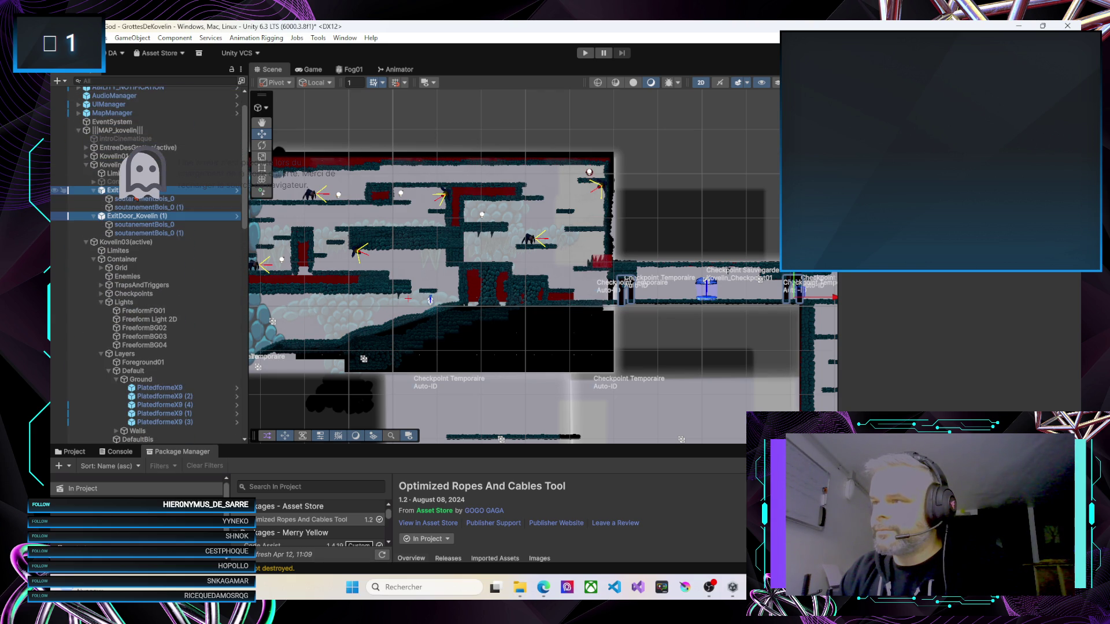
mouse_move(160, 211)
mouse_down()
mouse_move(87, 196)
mouse_move(115, 184)
mouse_up()
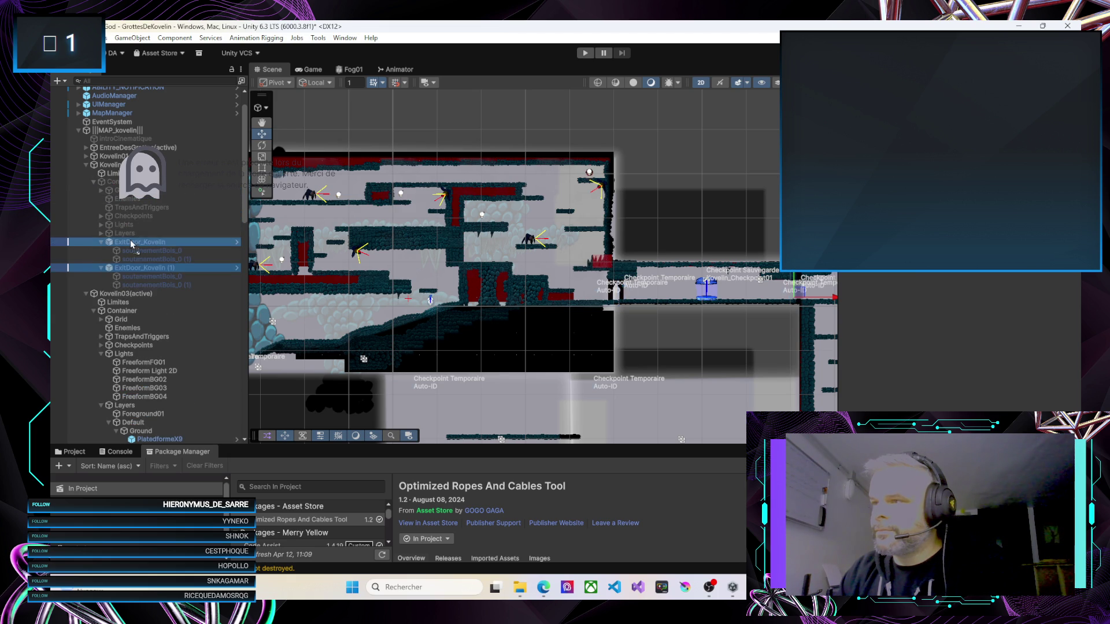
key(Delete)
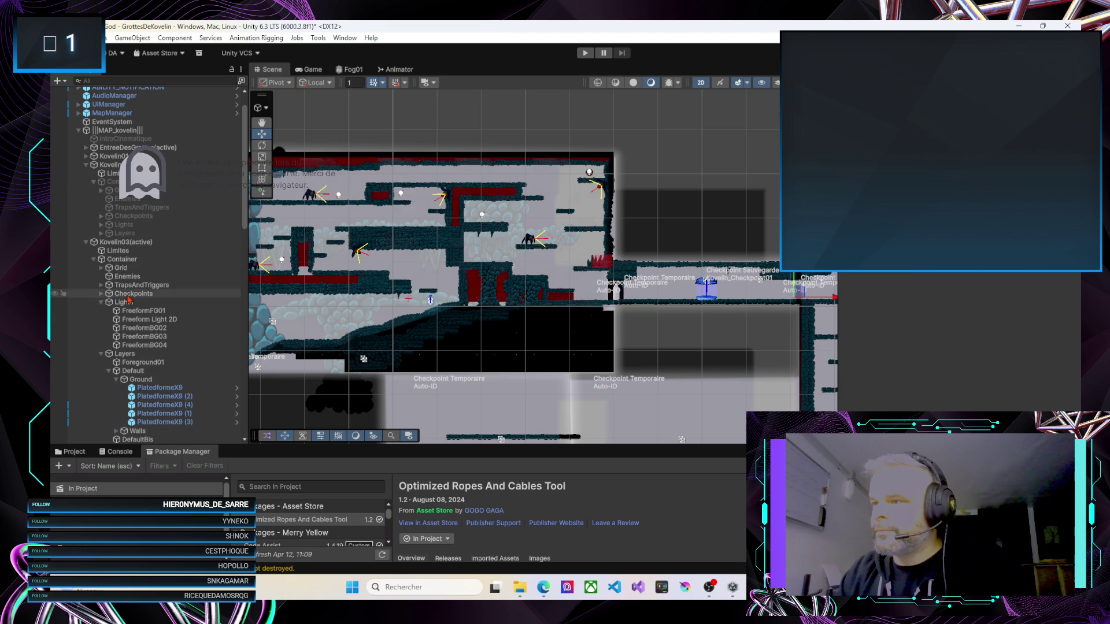
Drop the two exit doors into the inactive room's Default layer, then collapse that room
scroll(144, 347, down, 10)
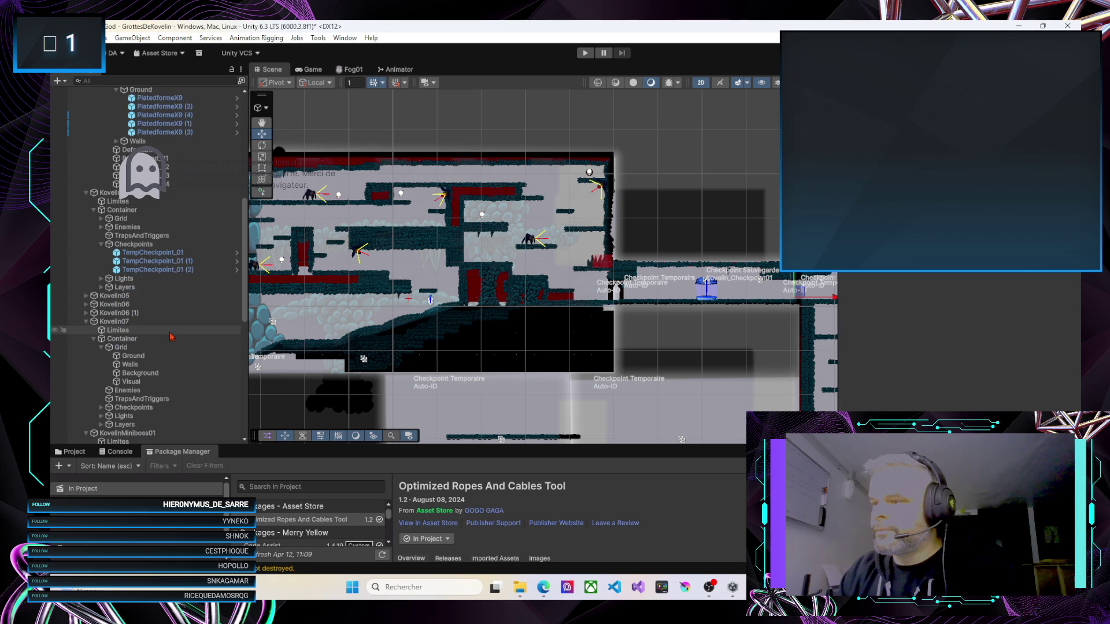
scroll(134, 258, up, 5)
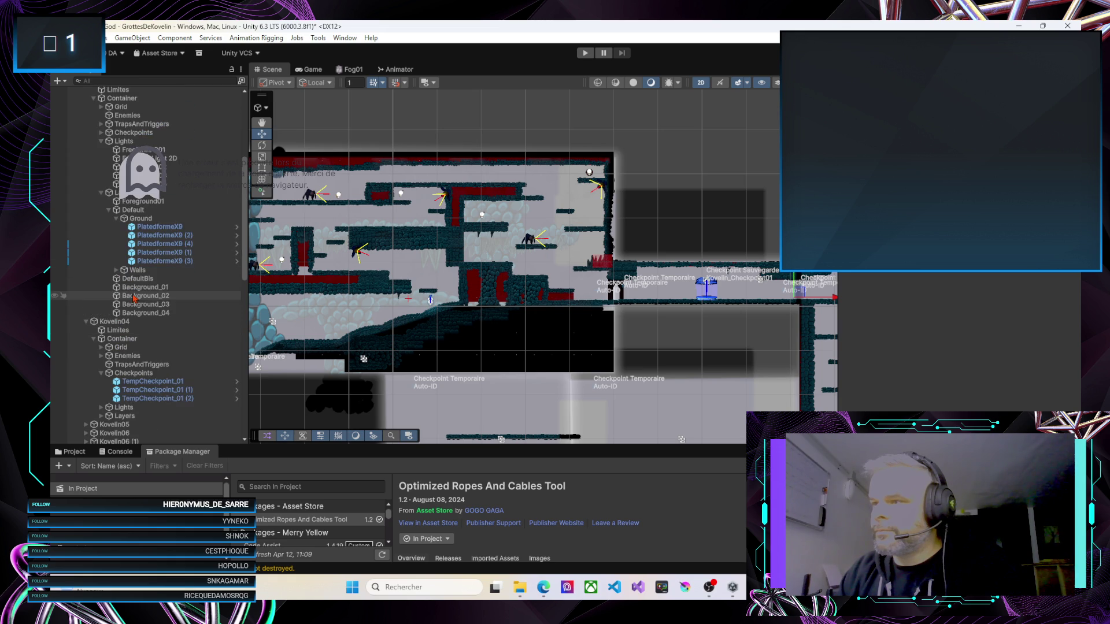
scroll(134, 298, up, 7)
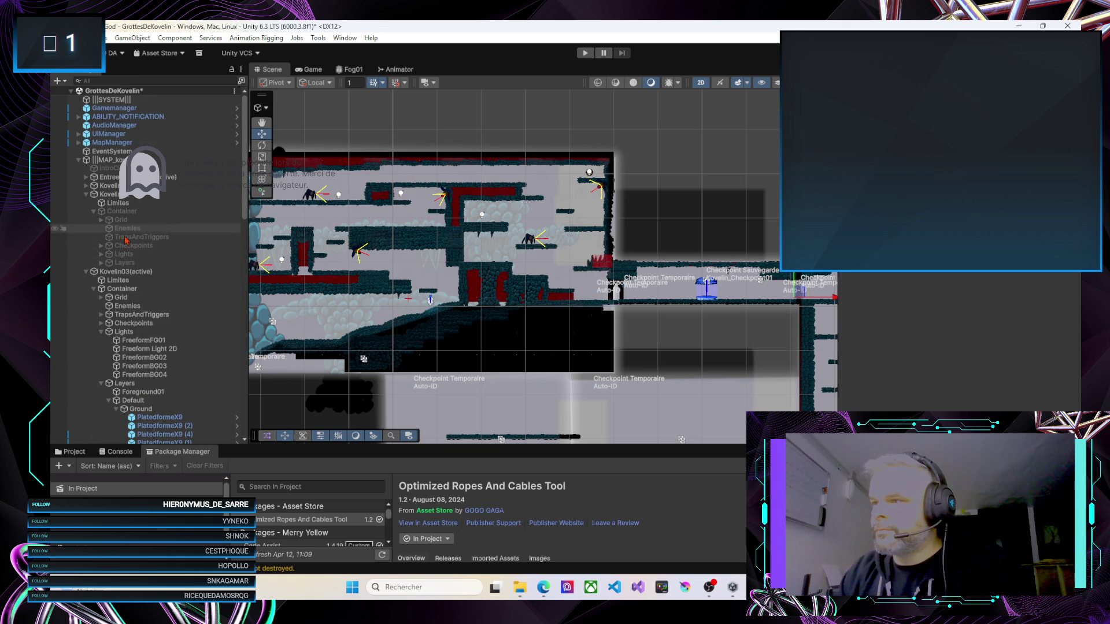
click(101, 263)
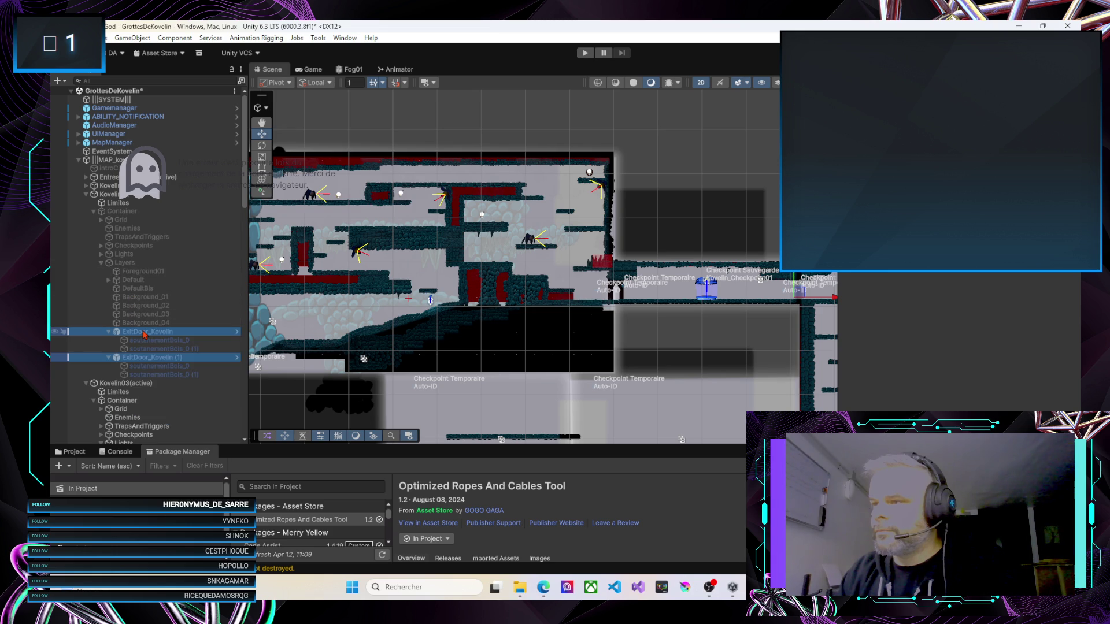
drag(115, 298, 130, 281)
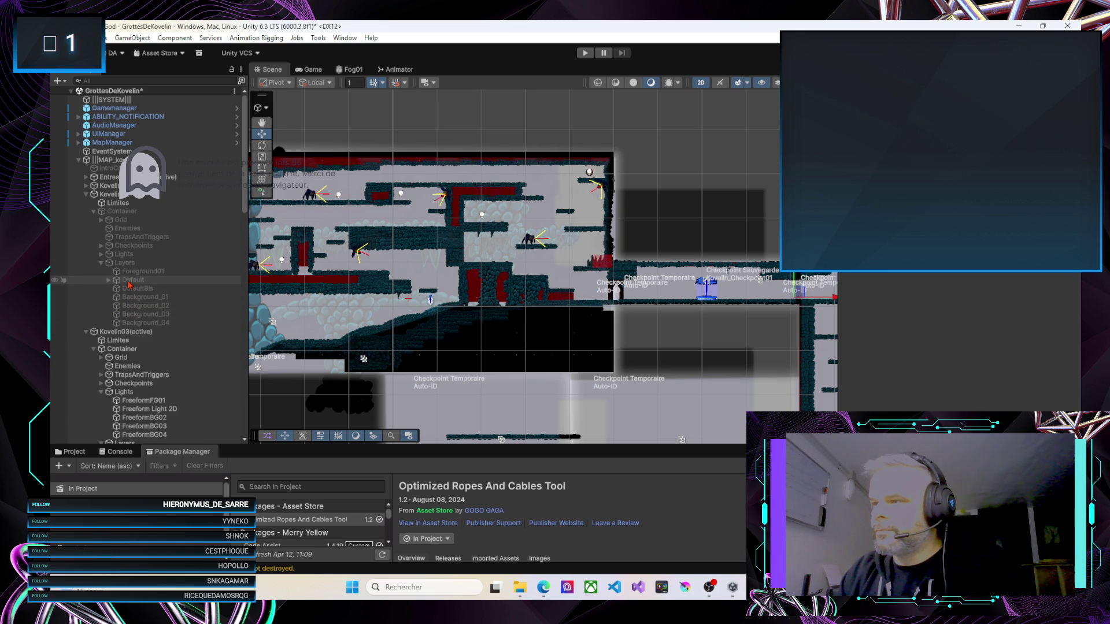
click(101, 265)
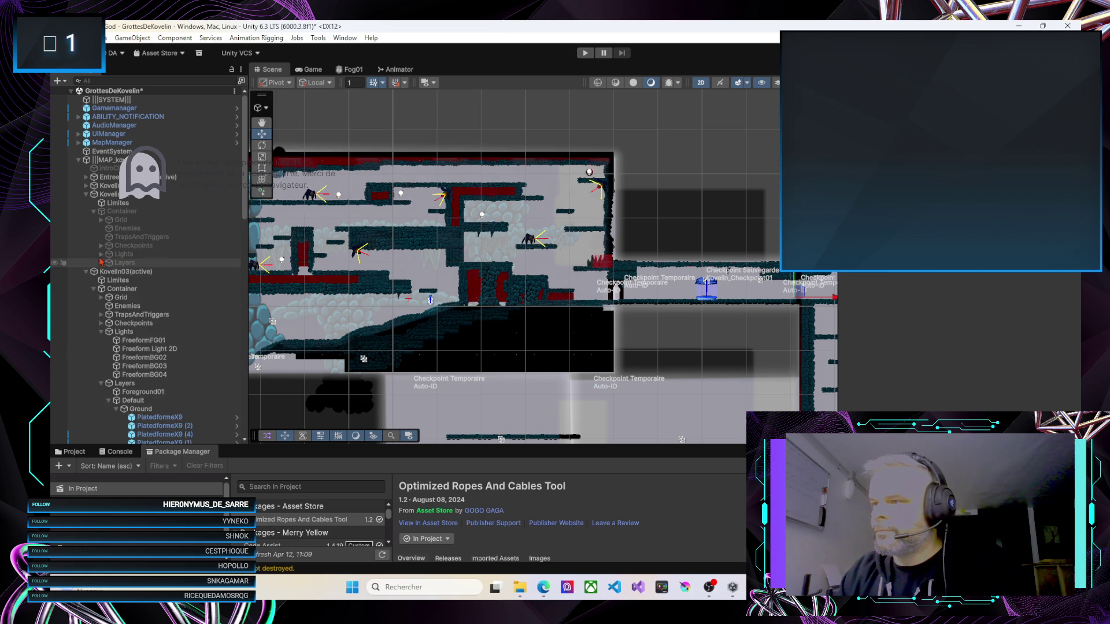
click(87, 195)
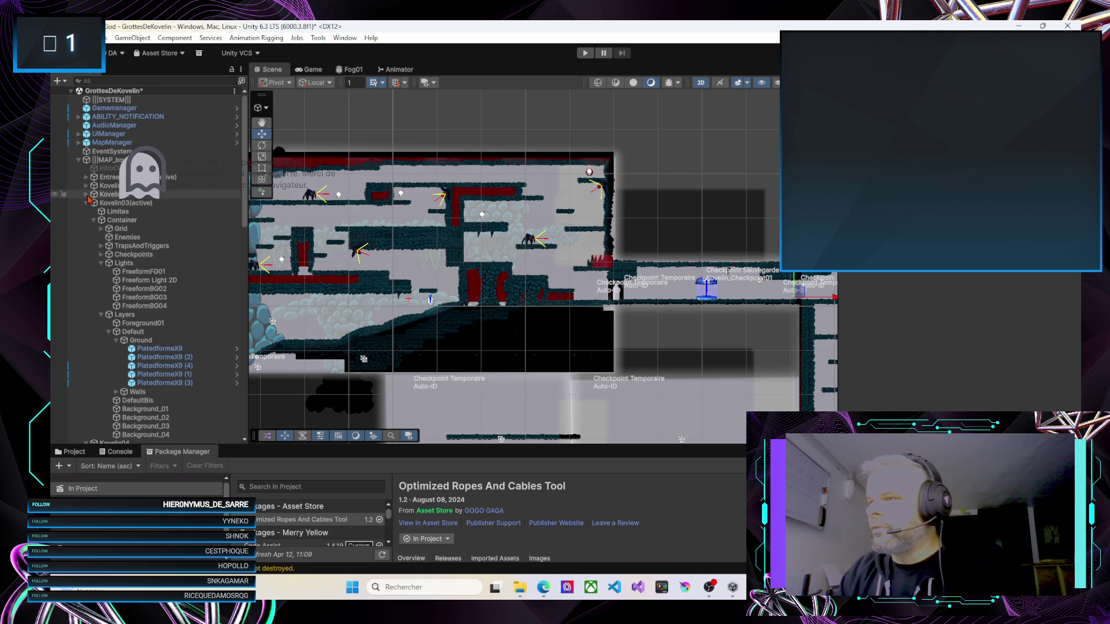
Drag both ExitDoor_Kovelin objects under Kovelin03(active) > Container > Layers > Default, then collapse Default
click(87, 195)
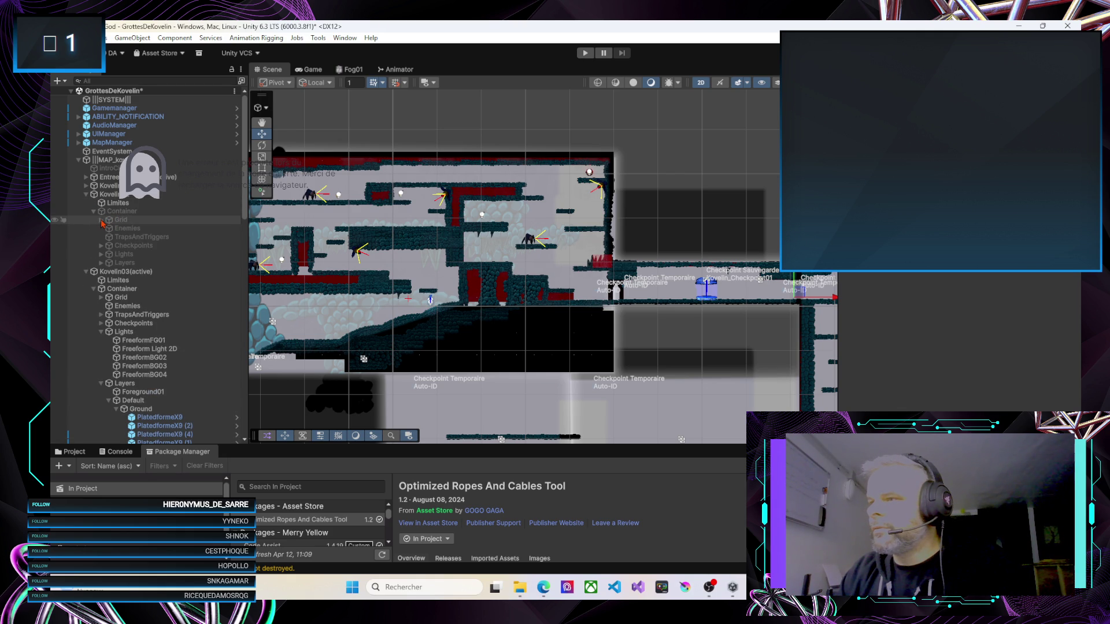
click(102, 220)
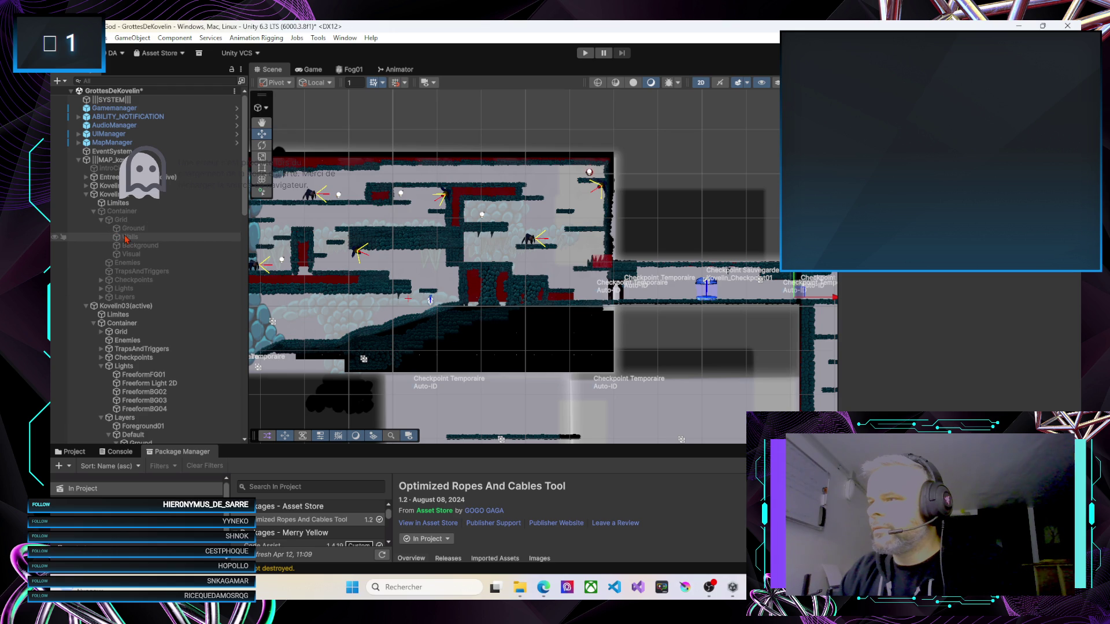
click(102, 221)
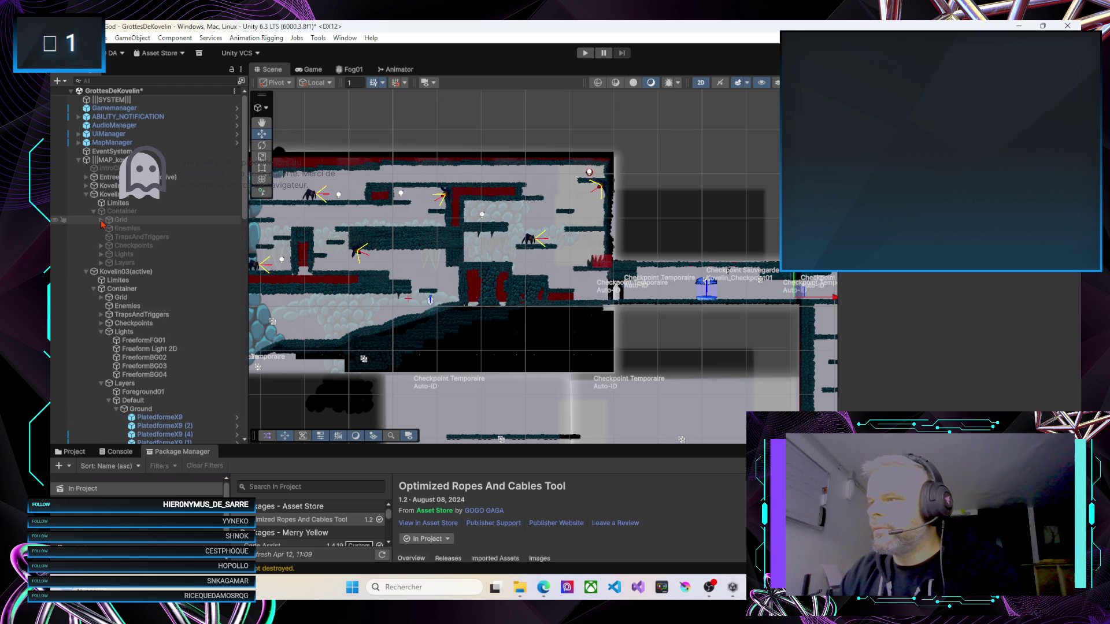
click(101, 263)
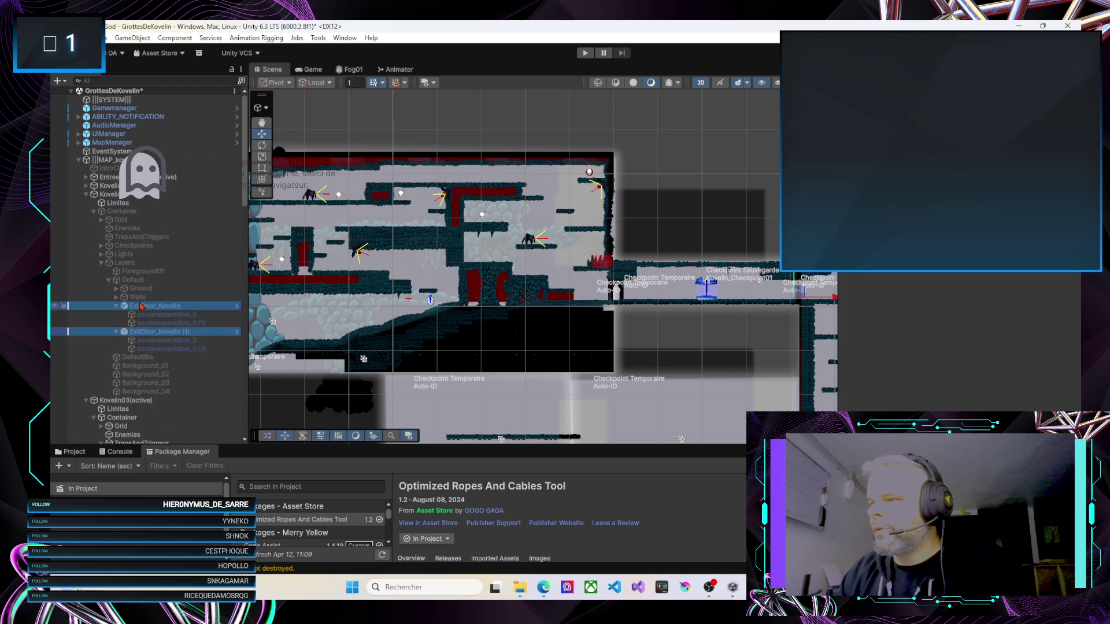
mouse_move(140, 308)
mouse_down()
mouse_move(124, 439)
mouse_move(123, 425)
mouse_move(139, 419)
mouse_up()
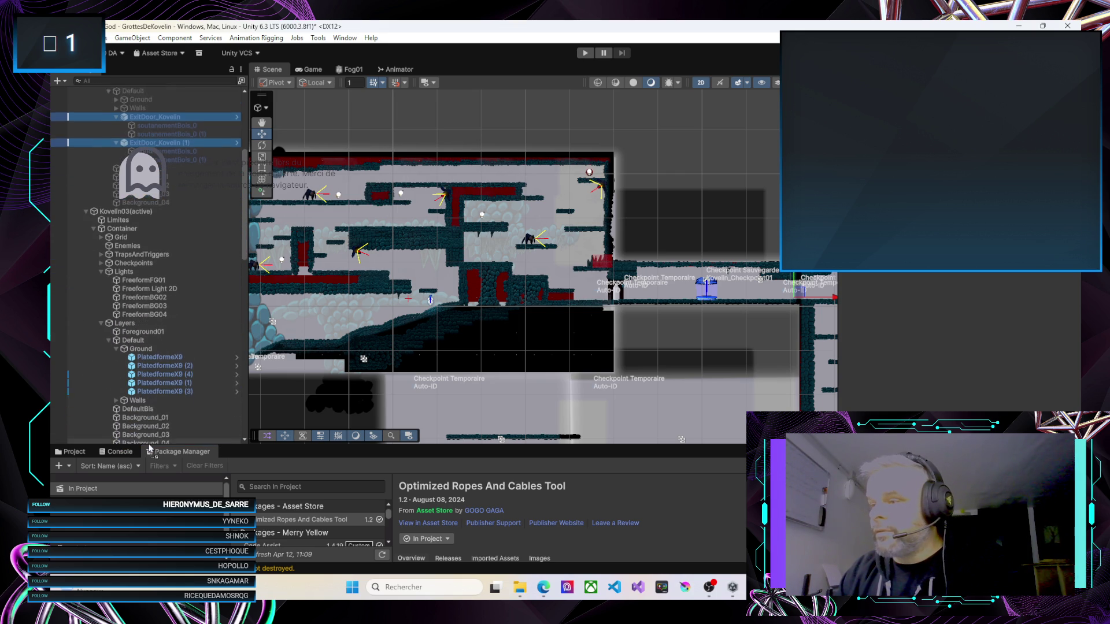
scroll(141, 290, down, 5)
drag(142, 290, 125, 220)
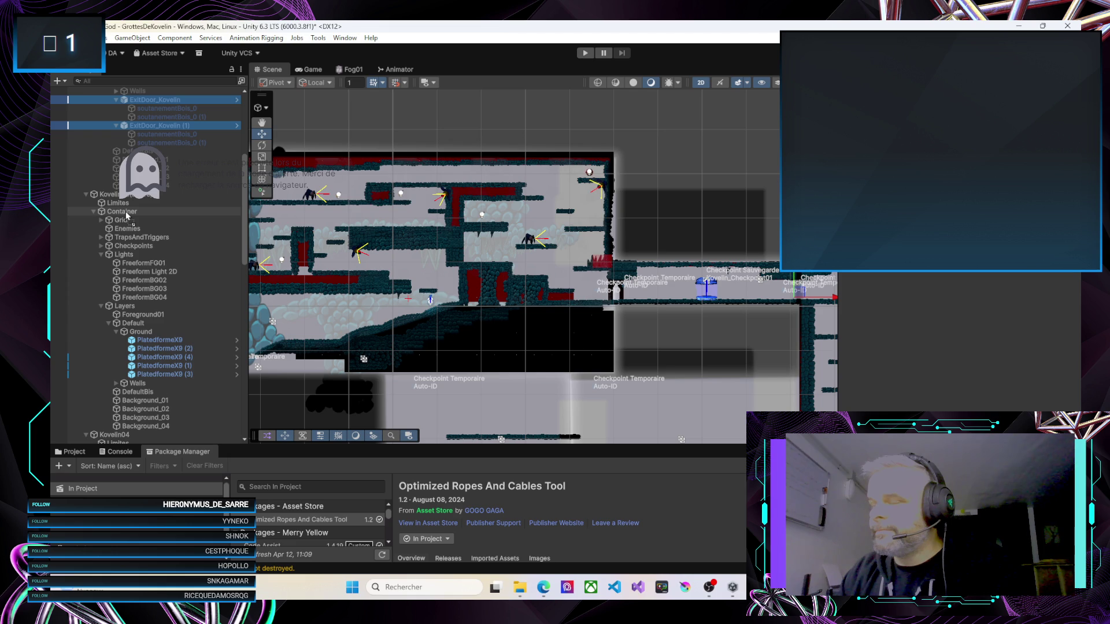
drag(126, 215, 133, 325)
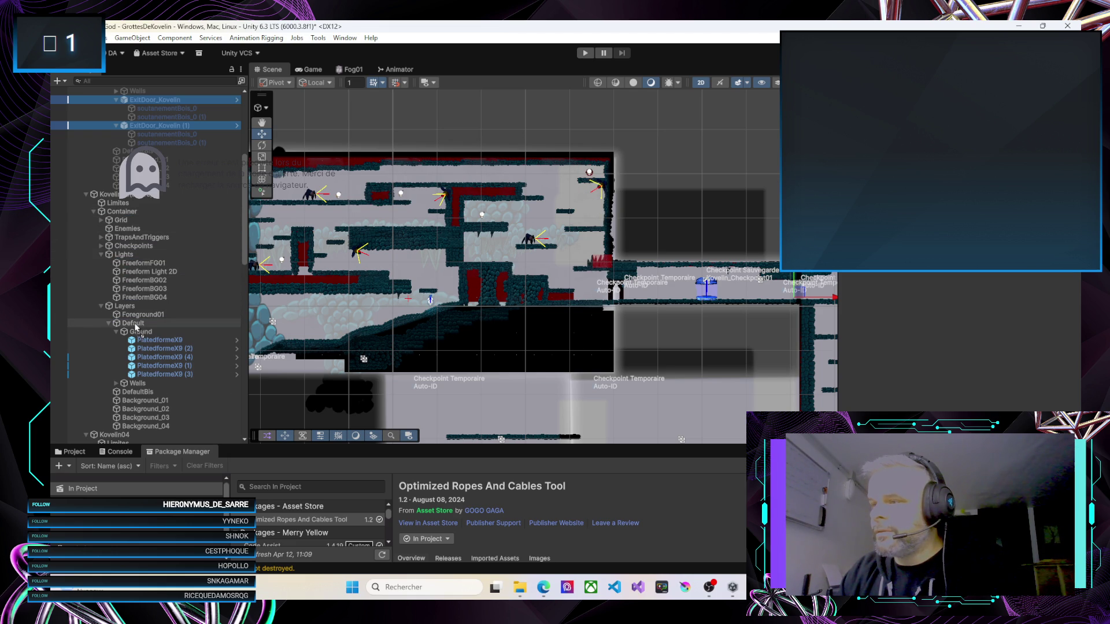
drag(136, 327, 137, 328)
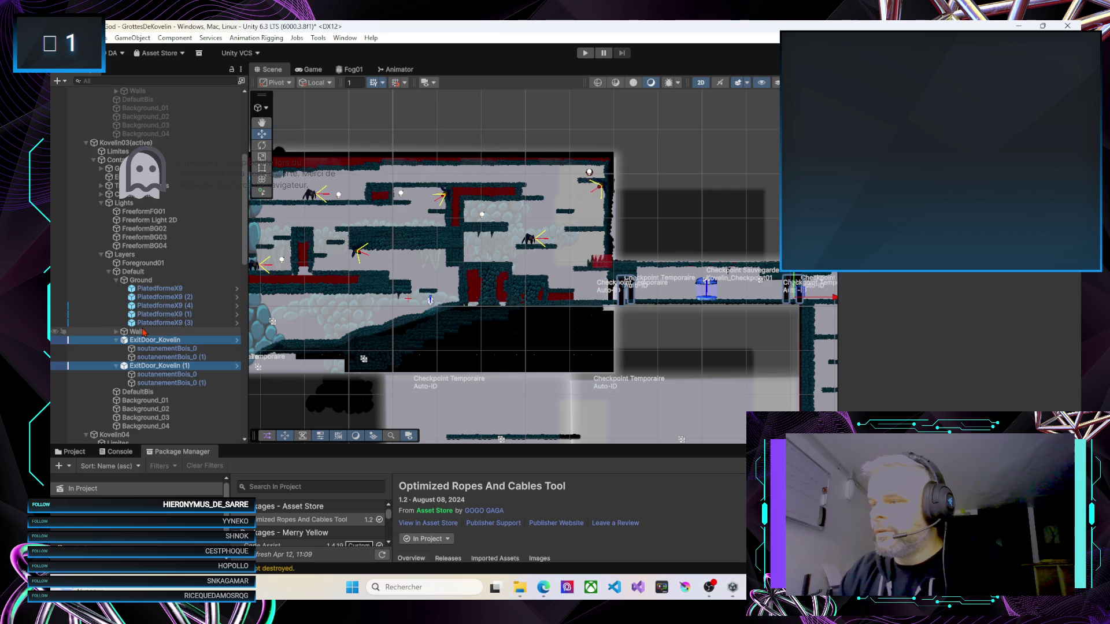
click(109, 272)
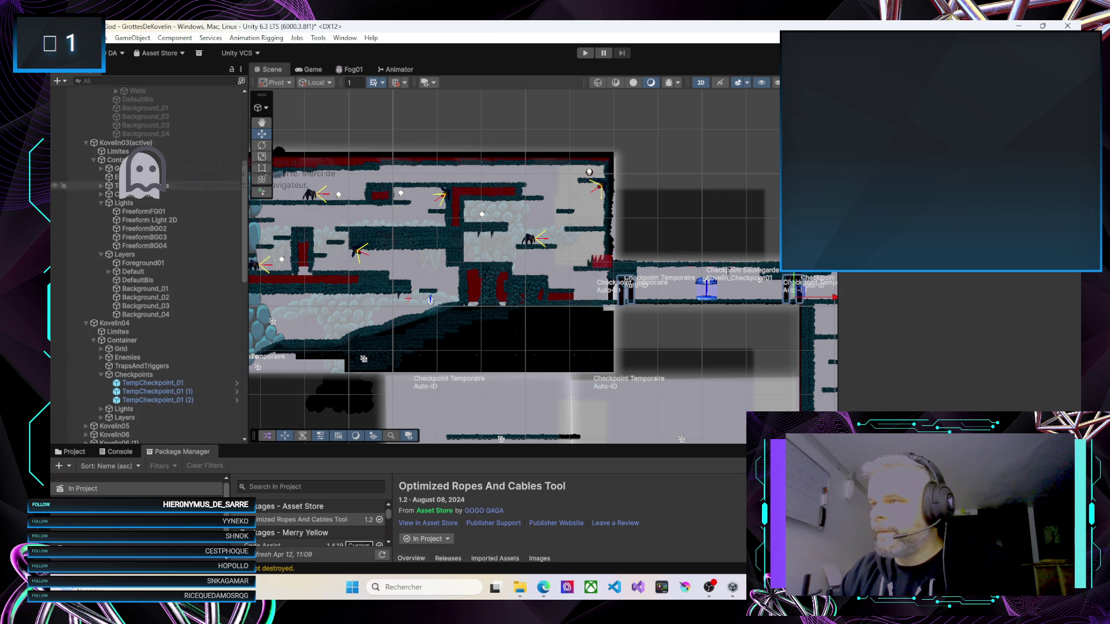
Collapse Kovelin03, frame the checkpoint row in the Scene view, and start Play mode
click(86, 142)
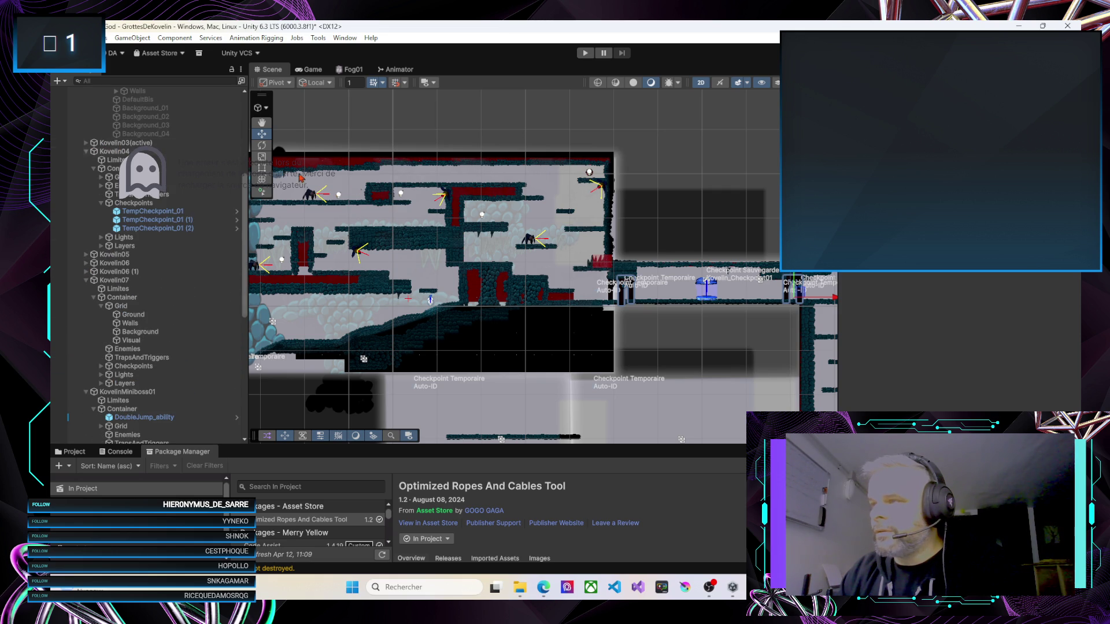
scroll(442, 298, down, 3)
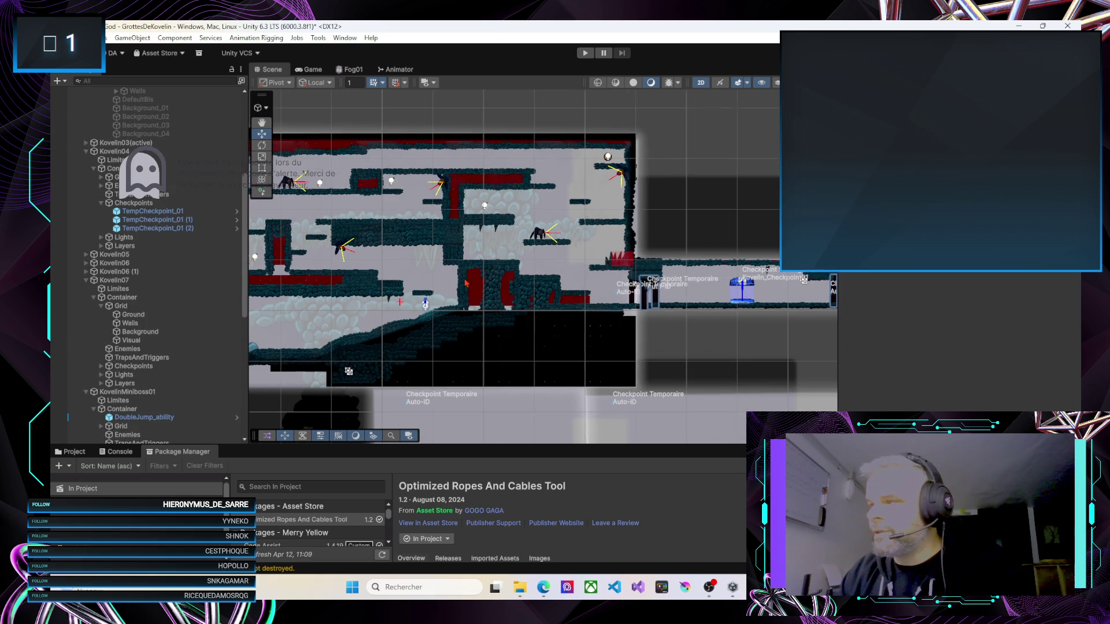
scroll(411, 305, down, 1)
mouse_move(394, 296)
mouse_down()
mouse_move(572, 289)
mouse_move(589, 270)
mouse_move(614, 270)
mouse_move(562, 255)
mouse_up()
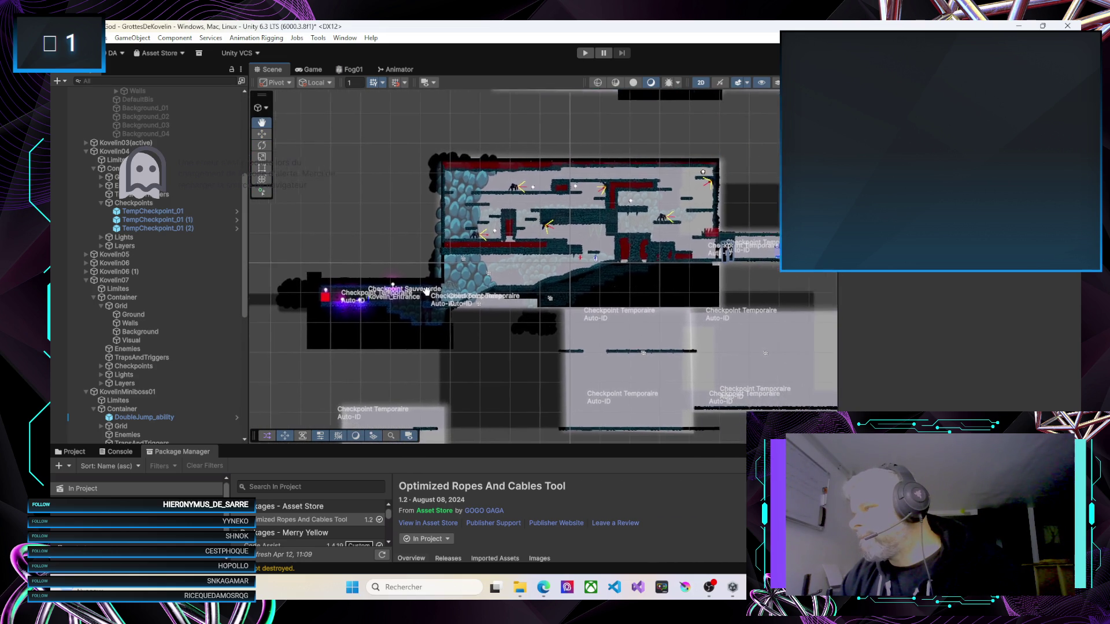
key(Right)
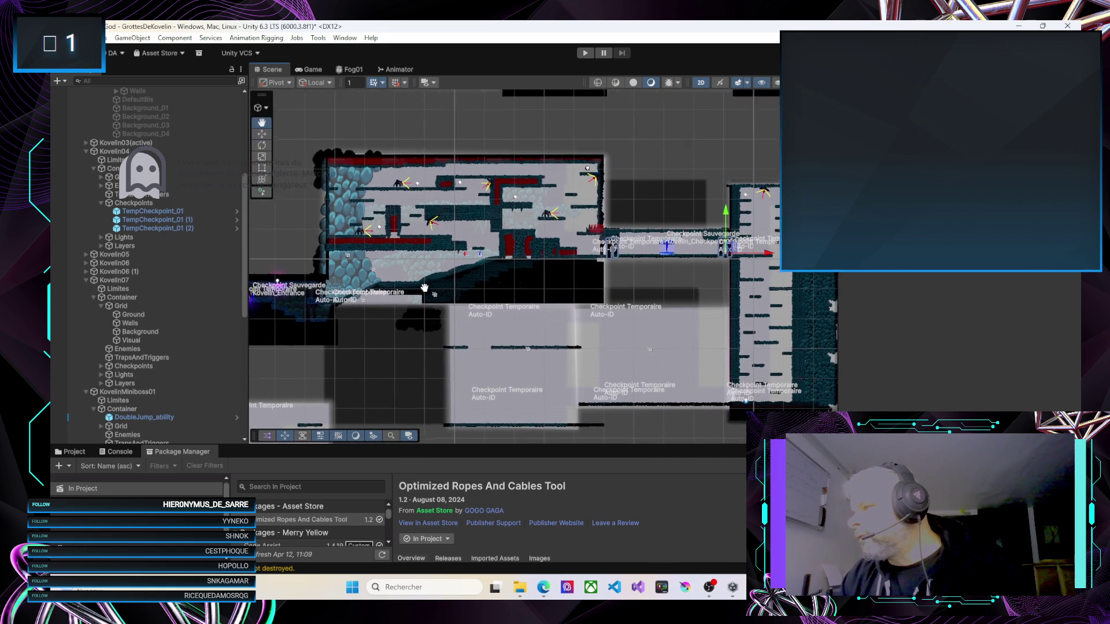
key(Right)
scroll(503, 289, up, 5)
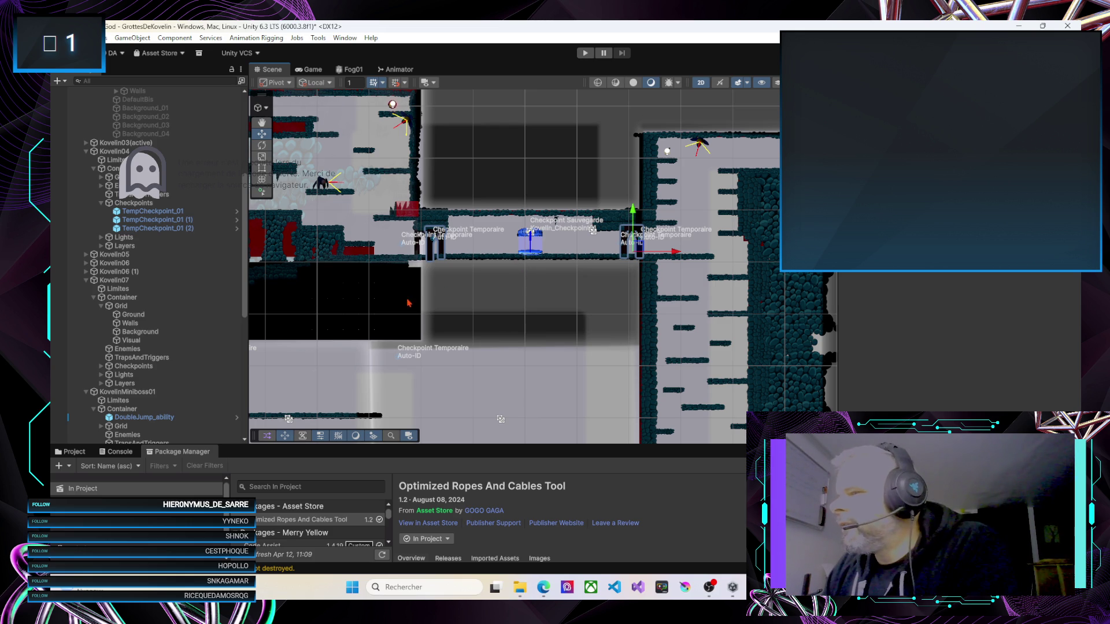
drag(365, 300, 434, 320)
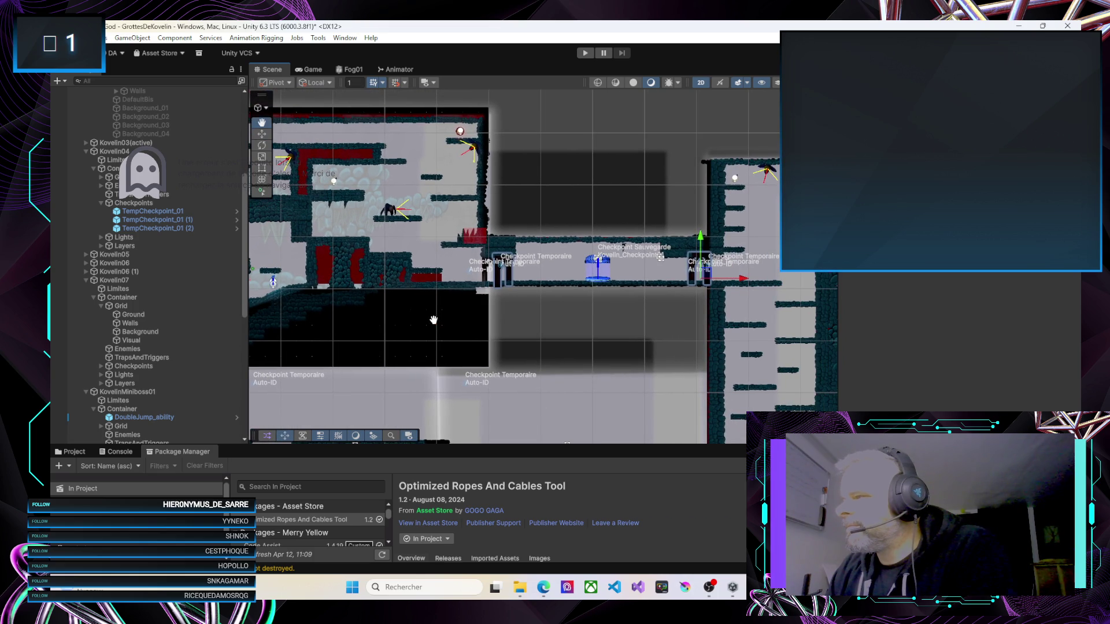
click(583, 54)
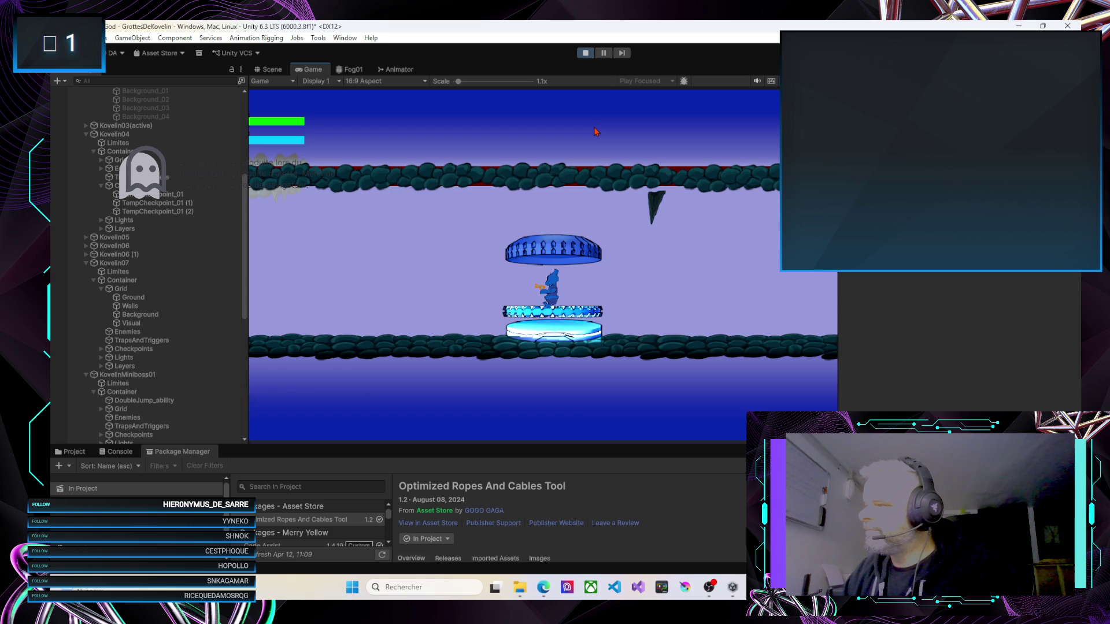
Walk the character left off screen, then stop the play test
key(Left)
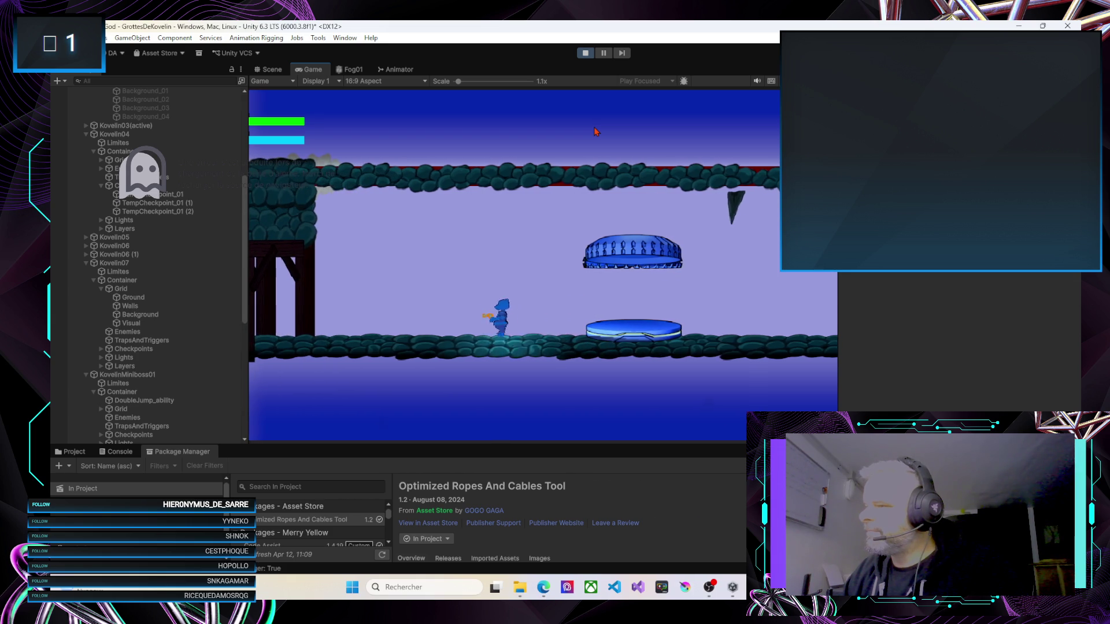
key(Left)
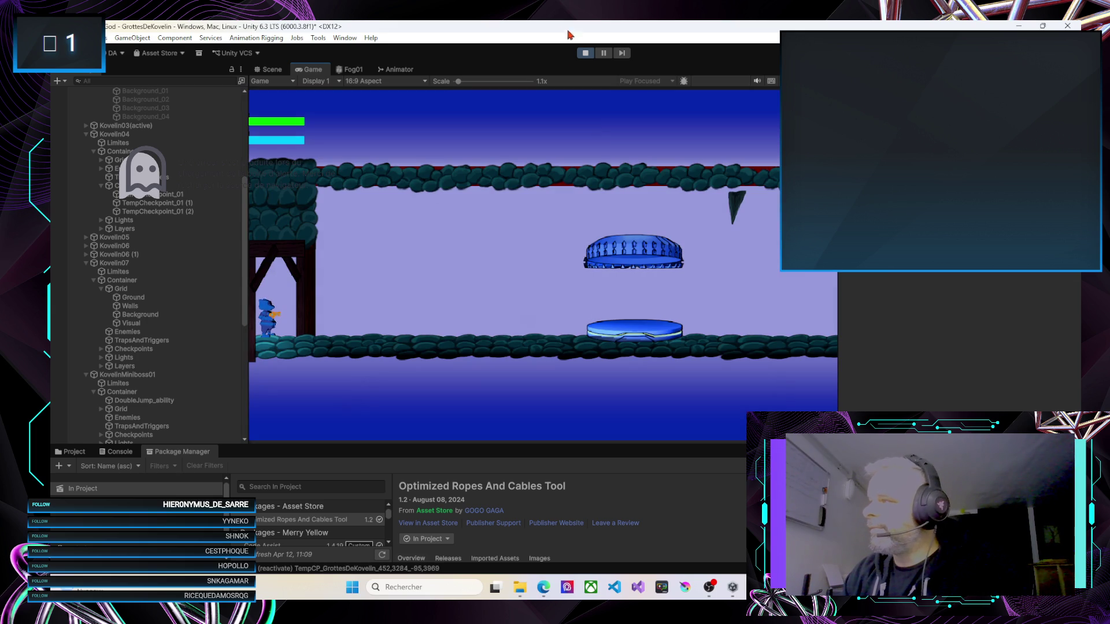
click(585, 54)
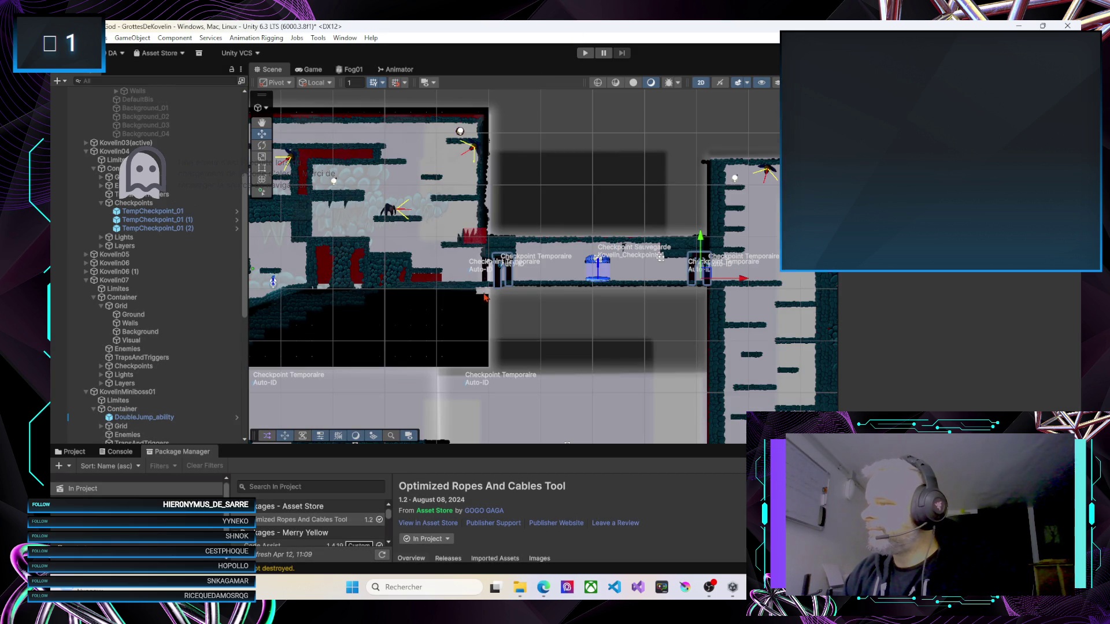
Shift the ExitDoor_Right_Kovelin Variant door left along X and play-test the level again
scroll(484, 291, up, 3)
click(492, 270)
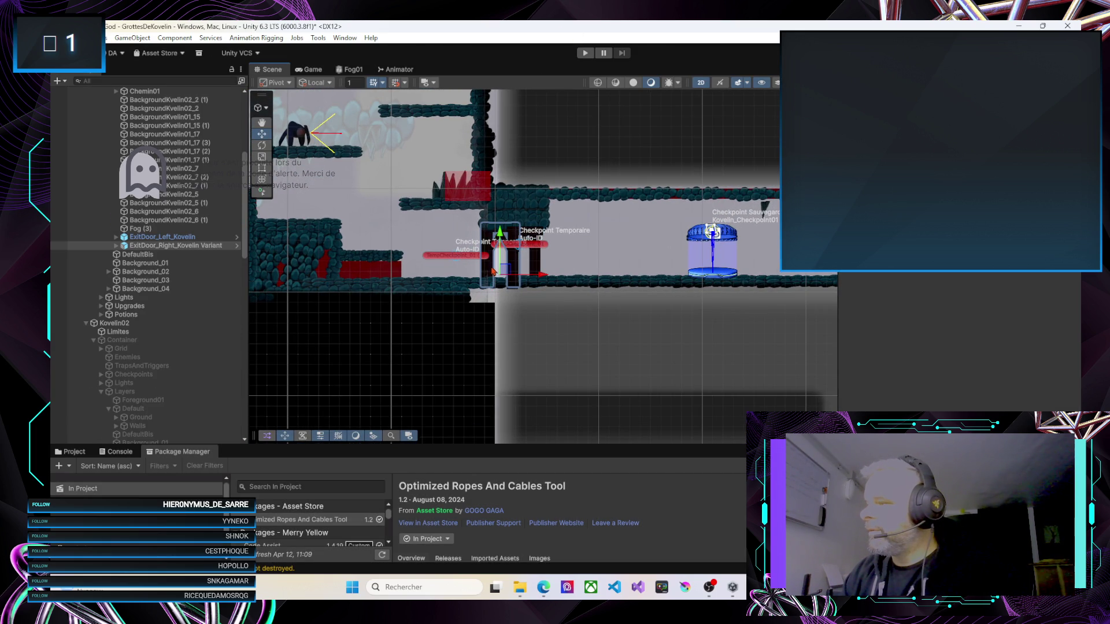
drag(546, 279, 516, 284)
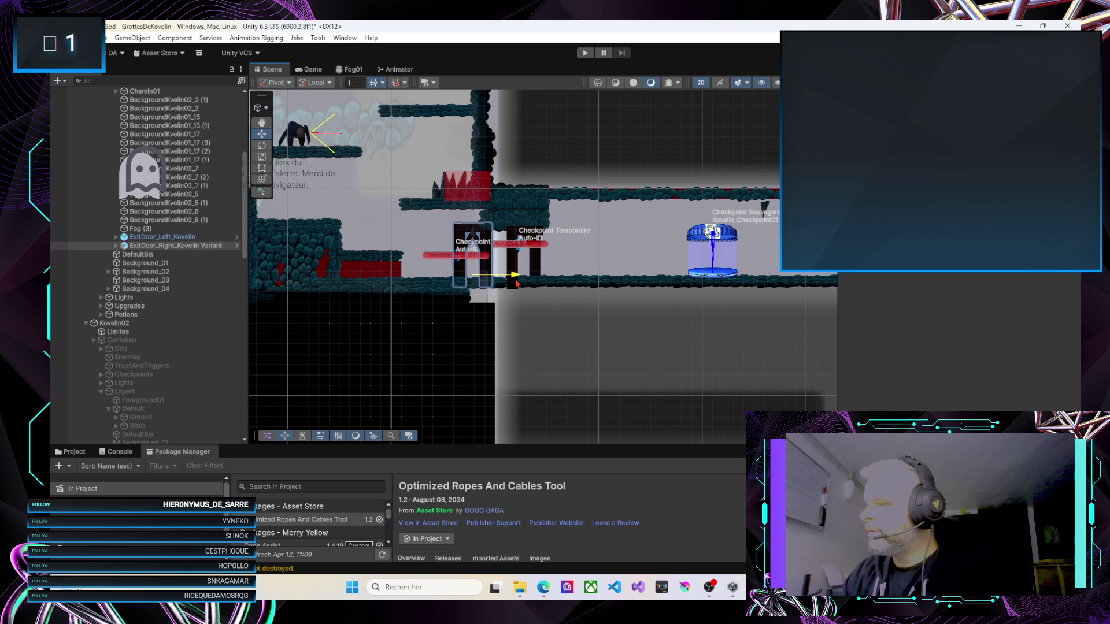
click(584, 54)
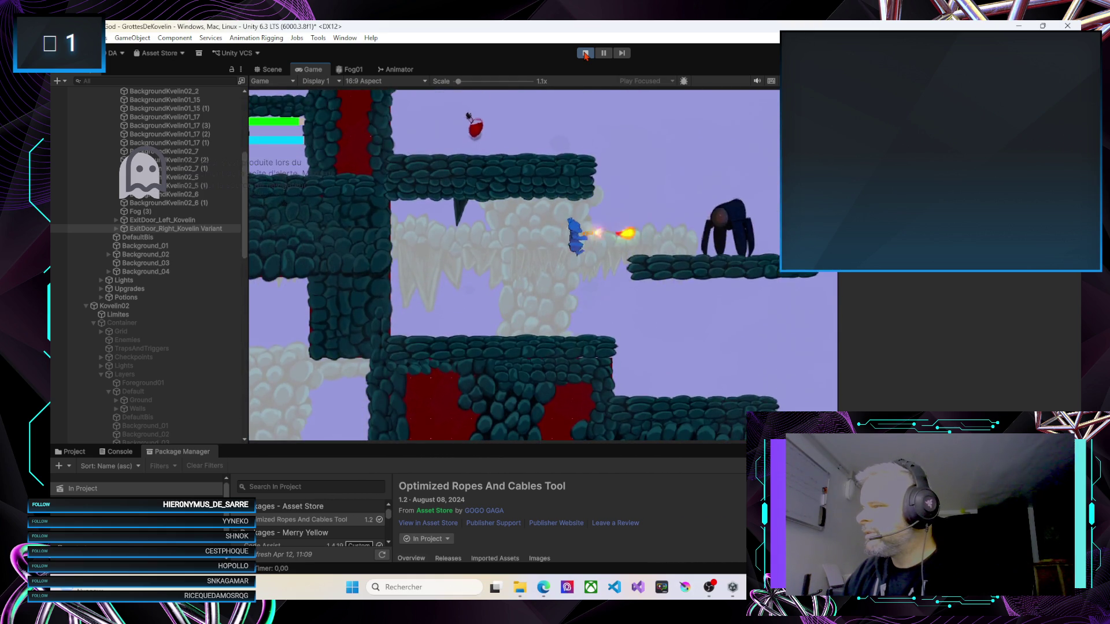
Quit to the title screen from the pause menu and continue the saved game
key(Escape)
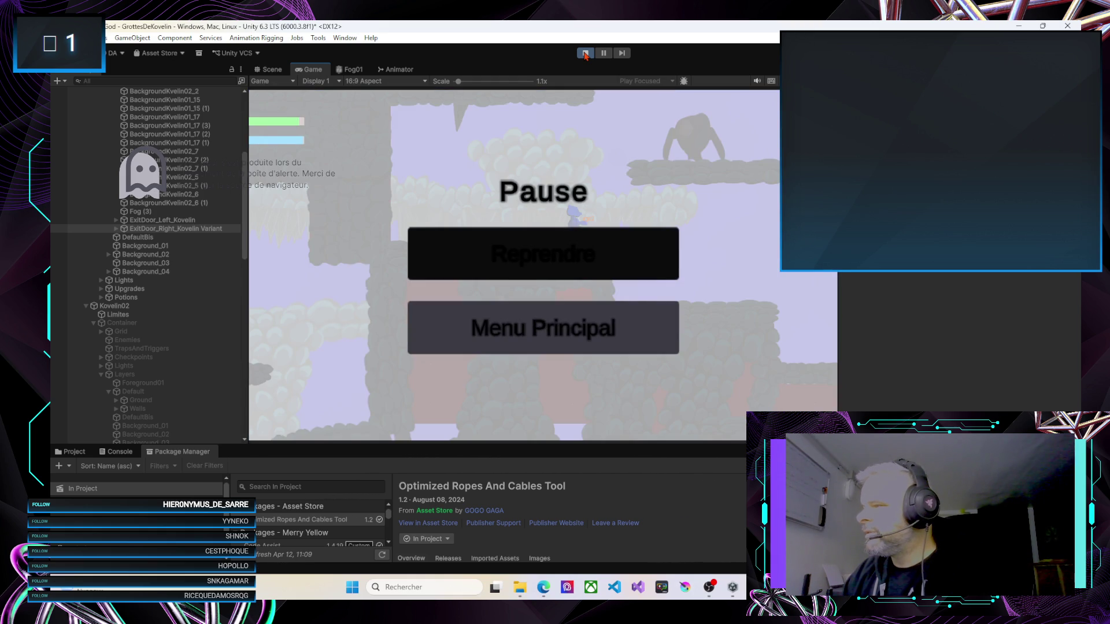
key(Down)
key(Return)
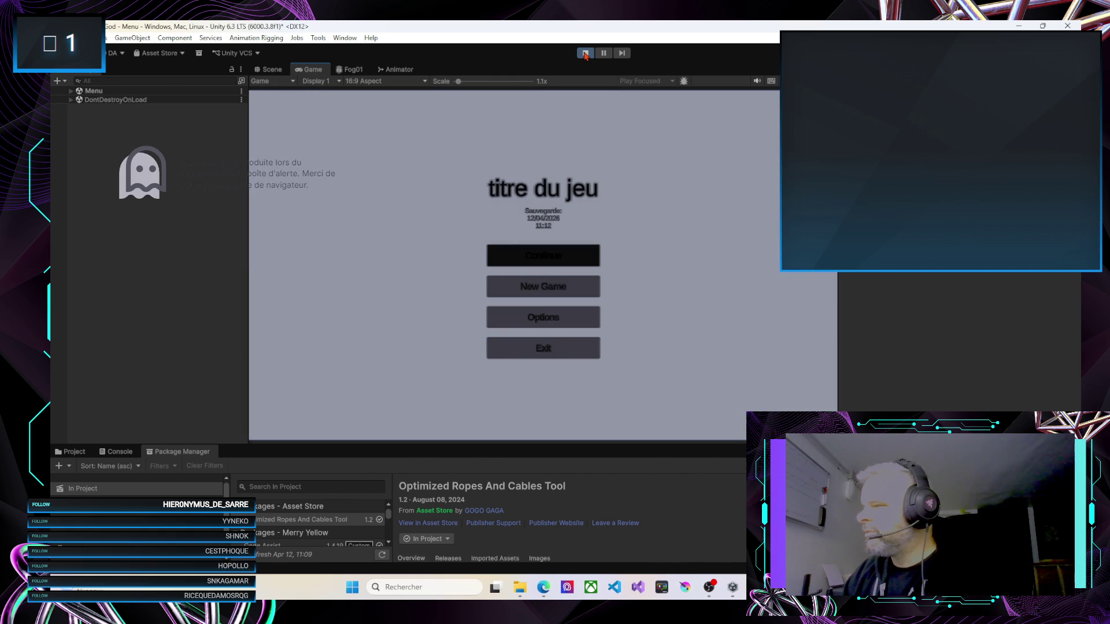
key(Return)
key(Left)
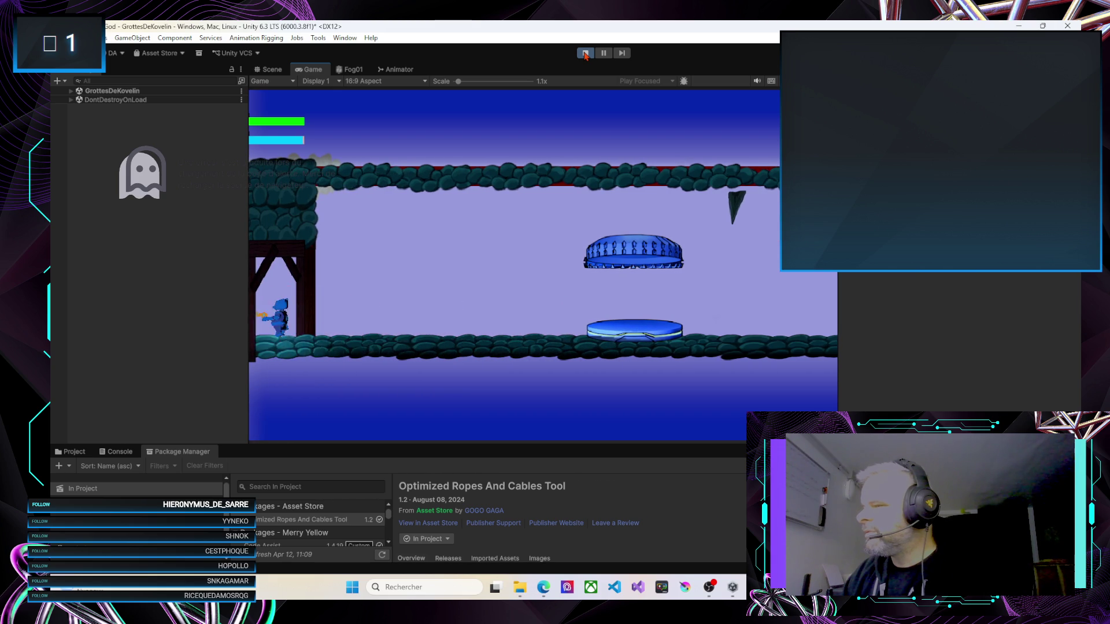
click(586, 54)
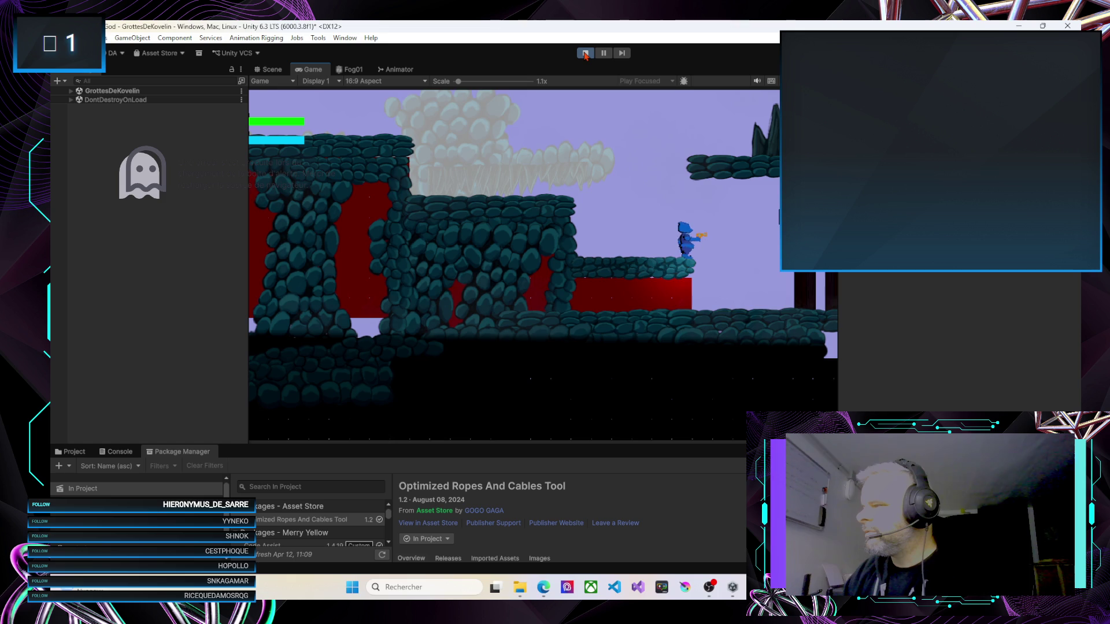
Run and jump the character left and up across the rocky ledges
key(a)
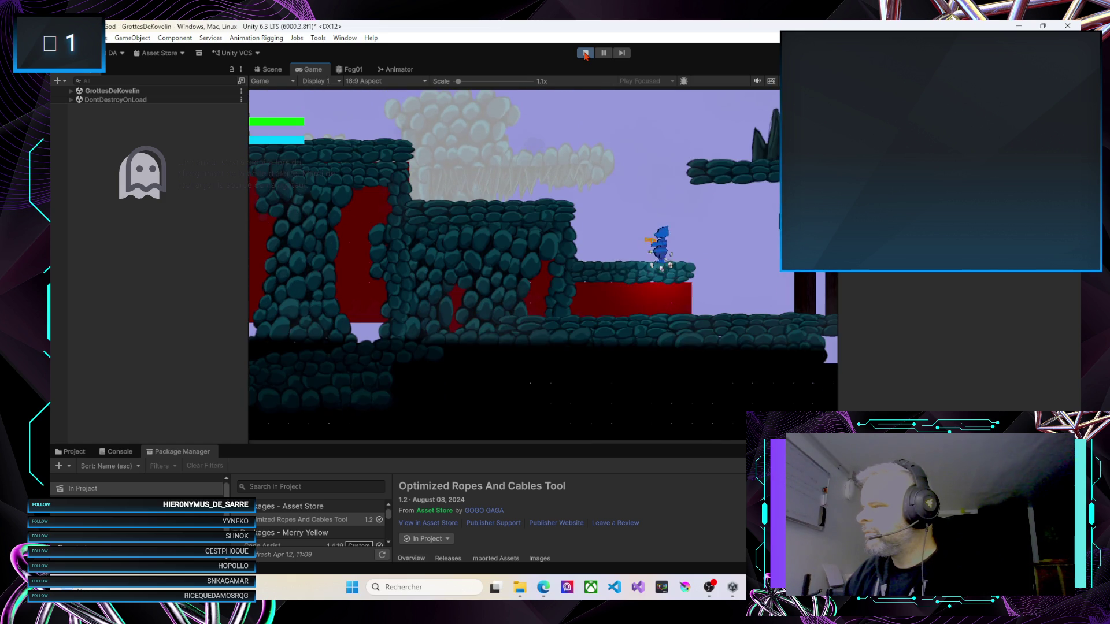
key(a)
key(space)
key(d)
key(space)
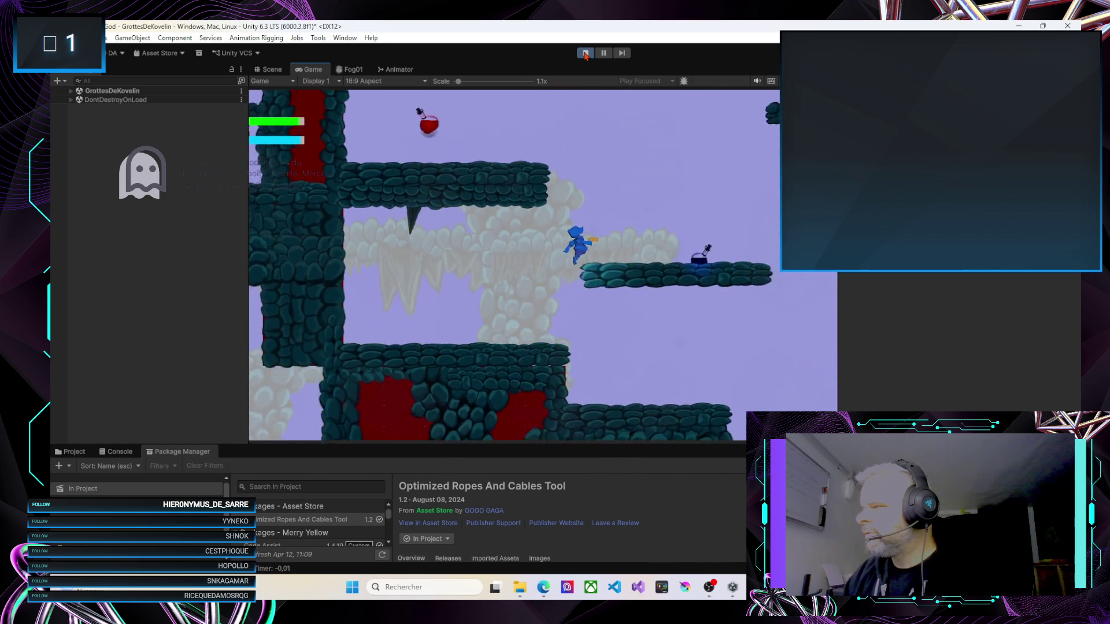
key(d)
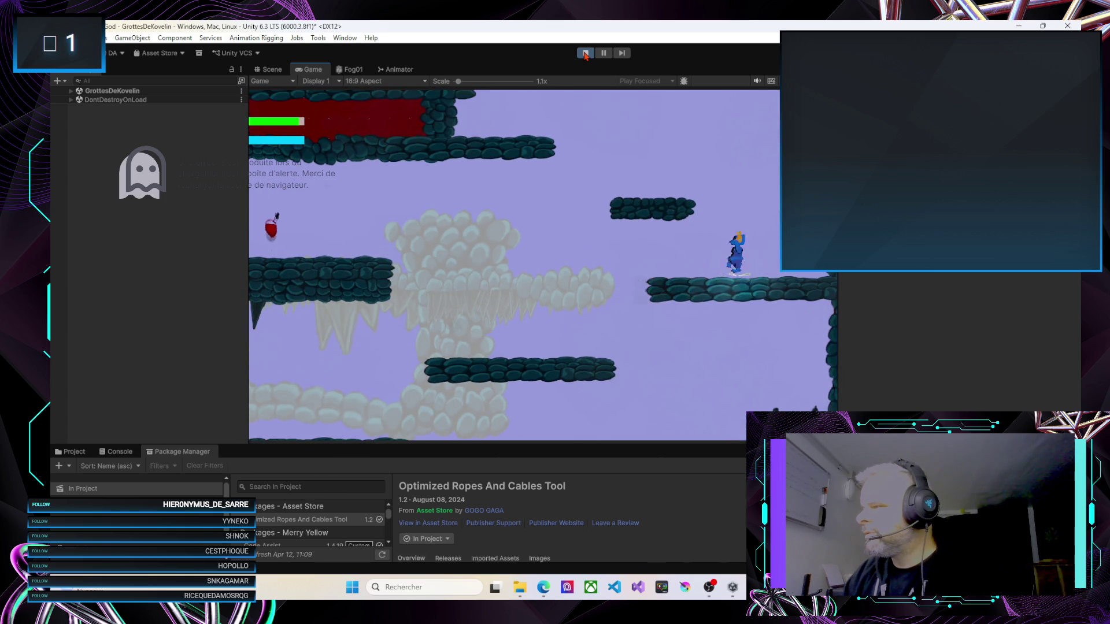
key(a)
key(space)
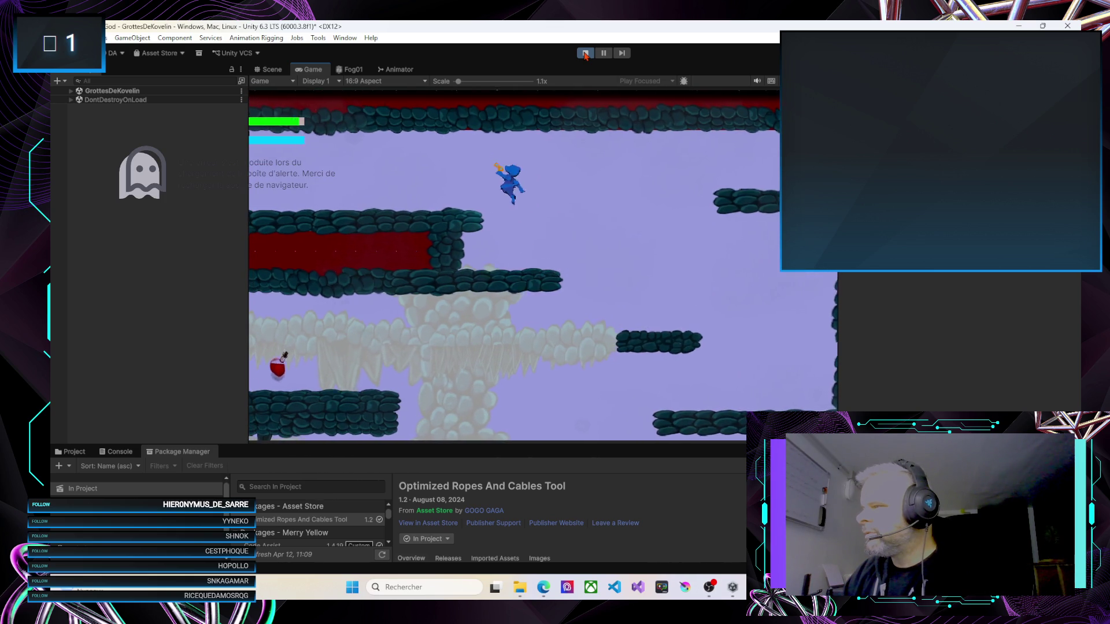
key(a)
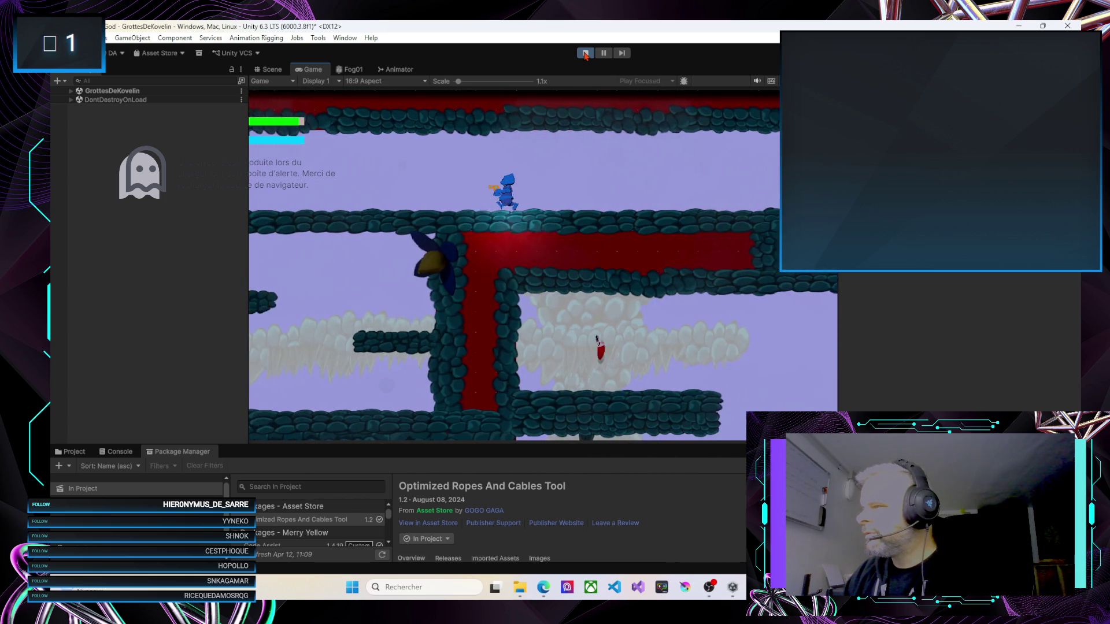
key(a)
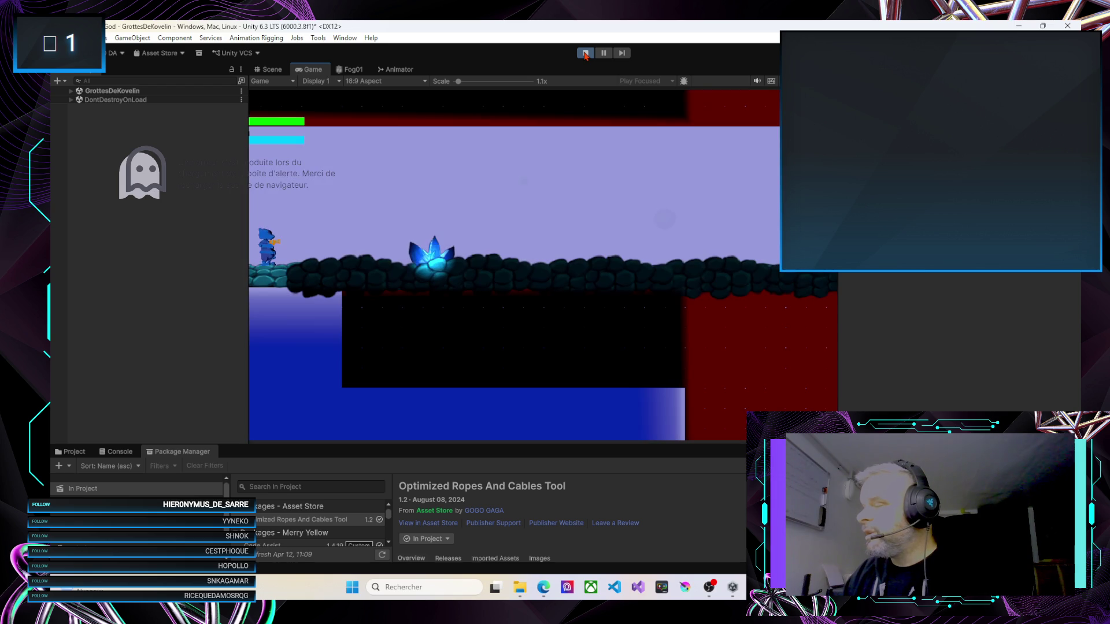
Run the character right over the black platforms to the crate enemies, then stop Play mode
key(d)
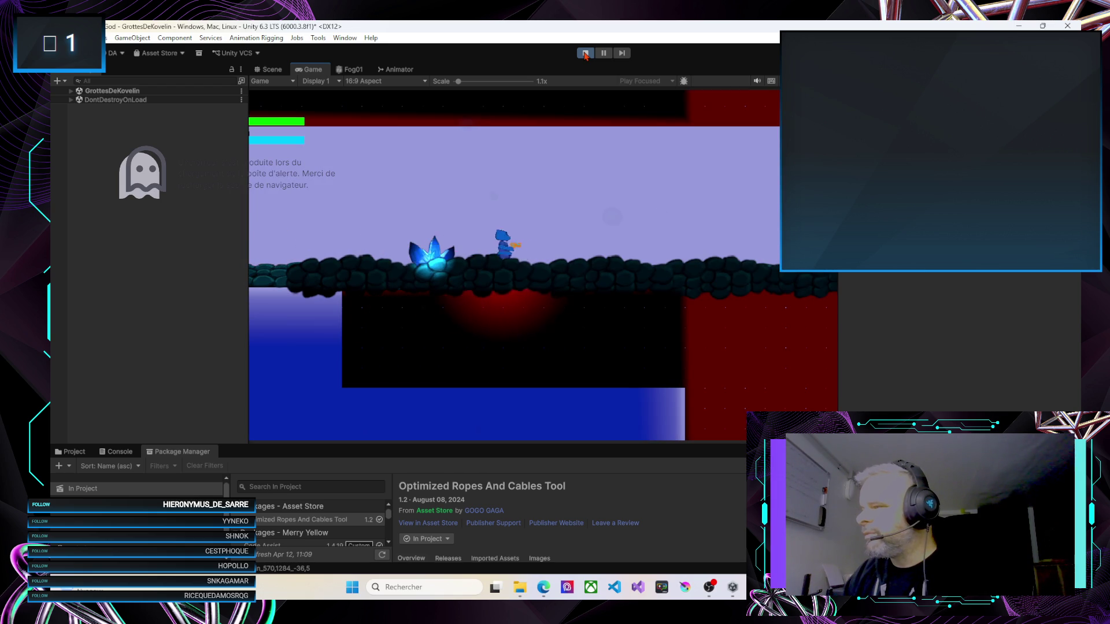
key(d)
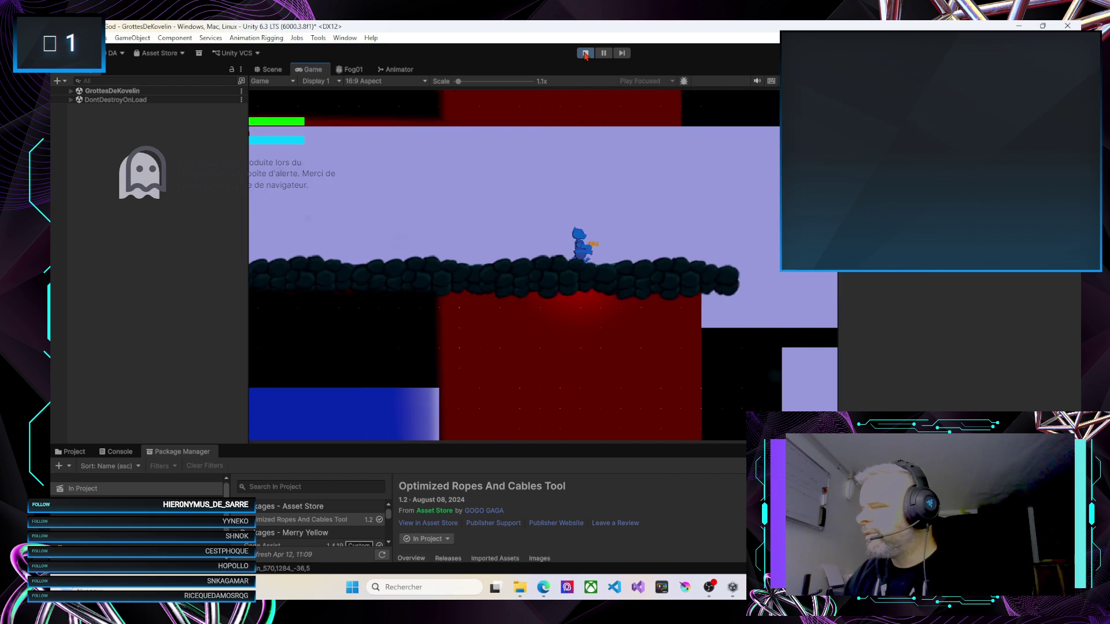
key(d)
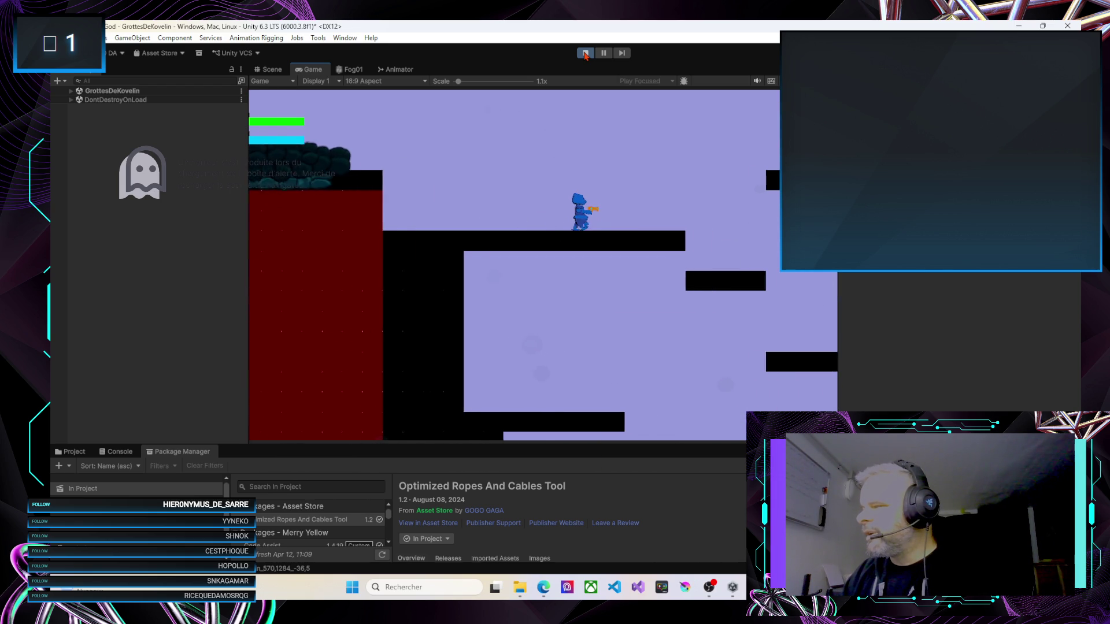
key(d)
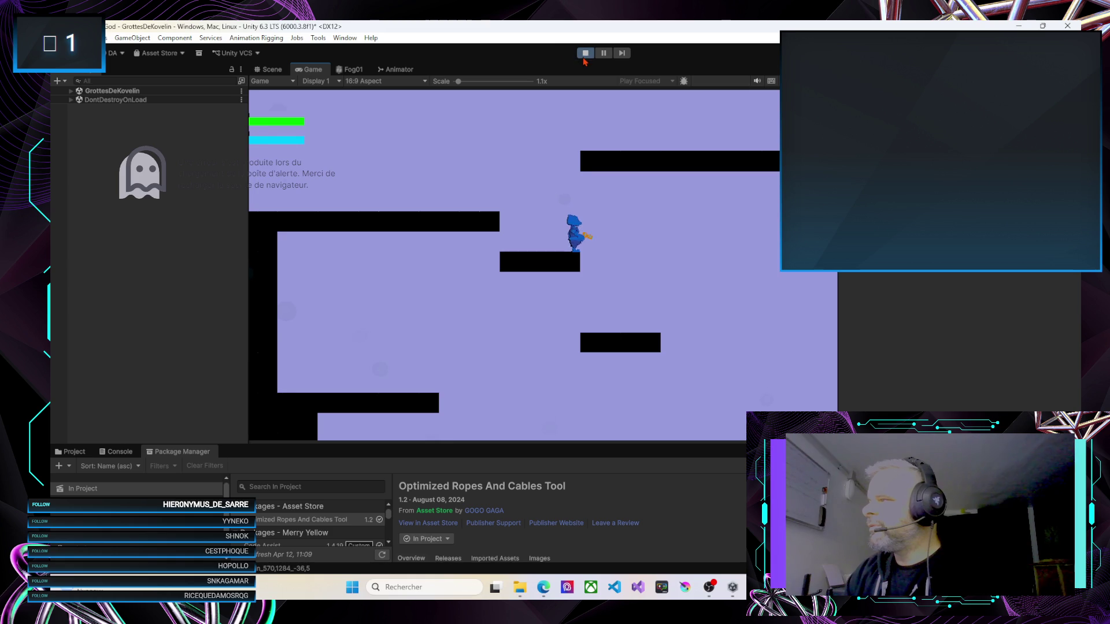
key(d)
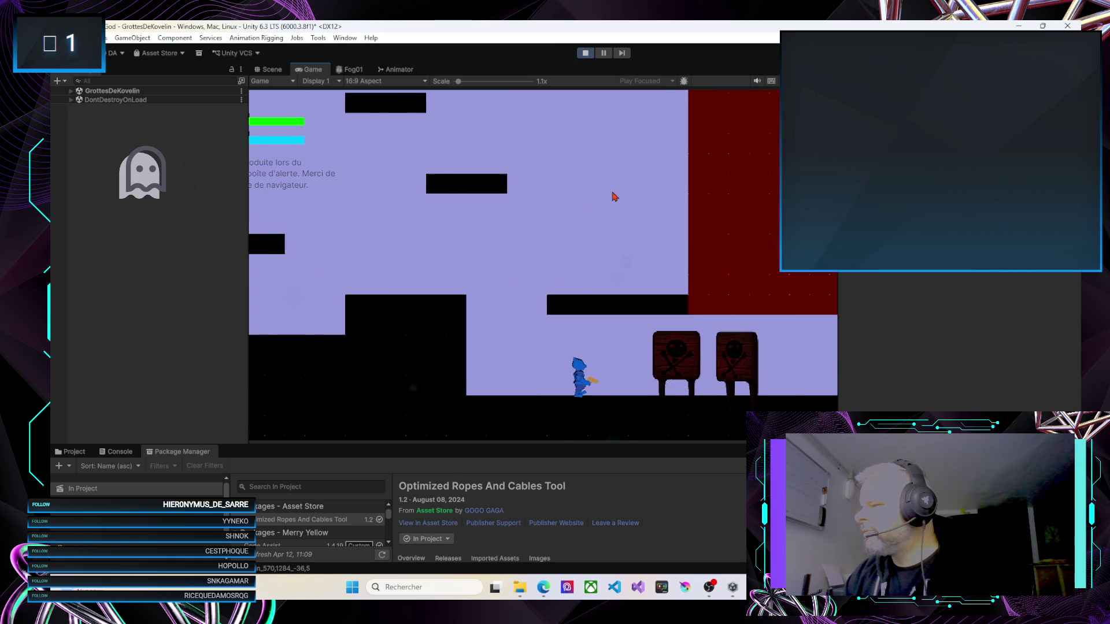
click(590, 53)
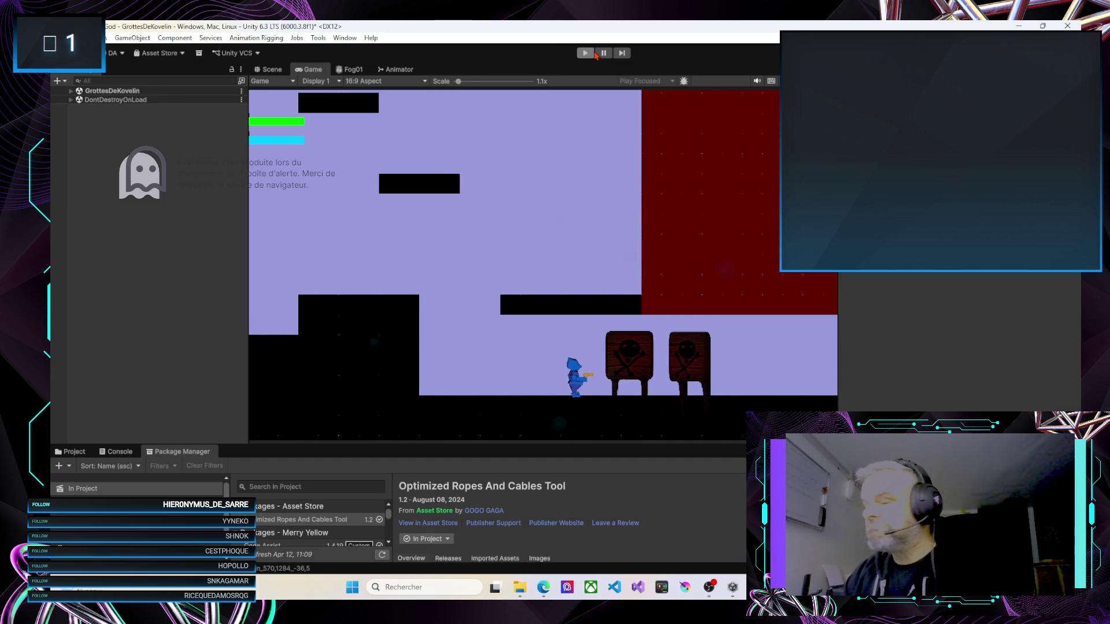
scroll(590, 260, down, 5)
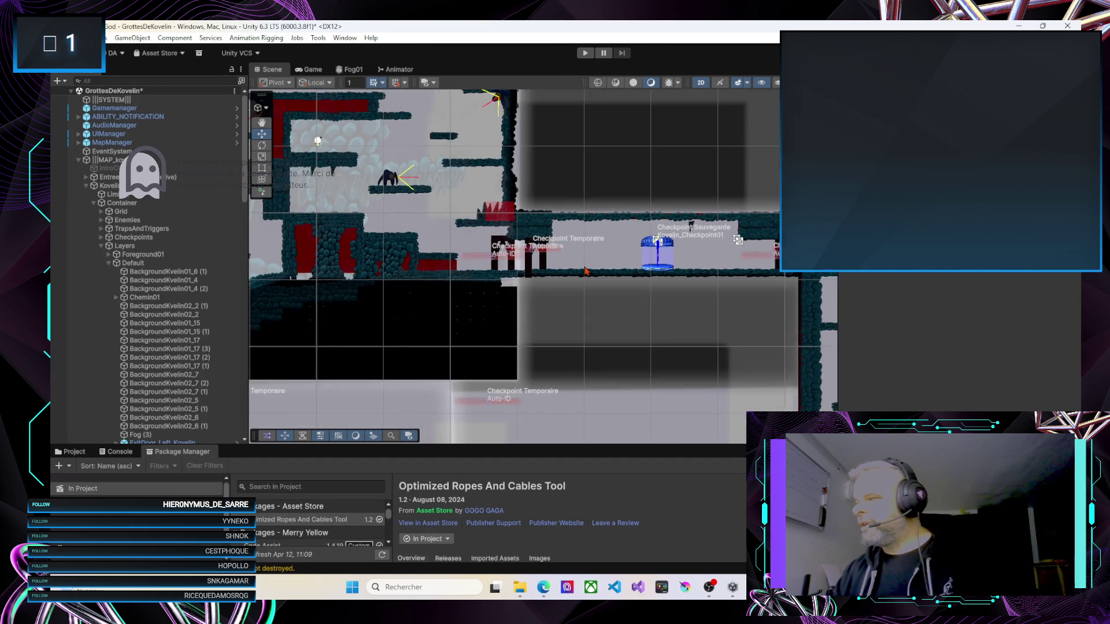
Zoom out and pan the Scene view across both sides of the whole cave level
scroll(589, 260, down, 2)
click(613, 231)
scroll(623, 219, down, 3)
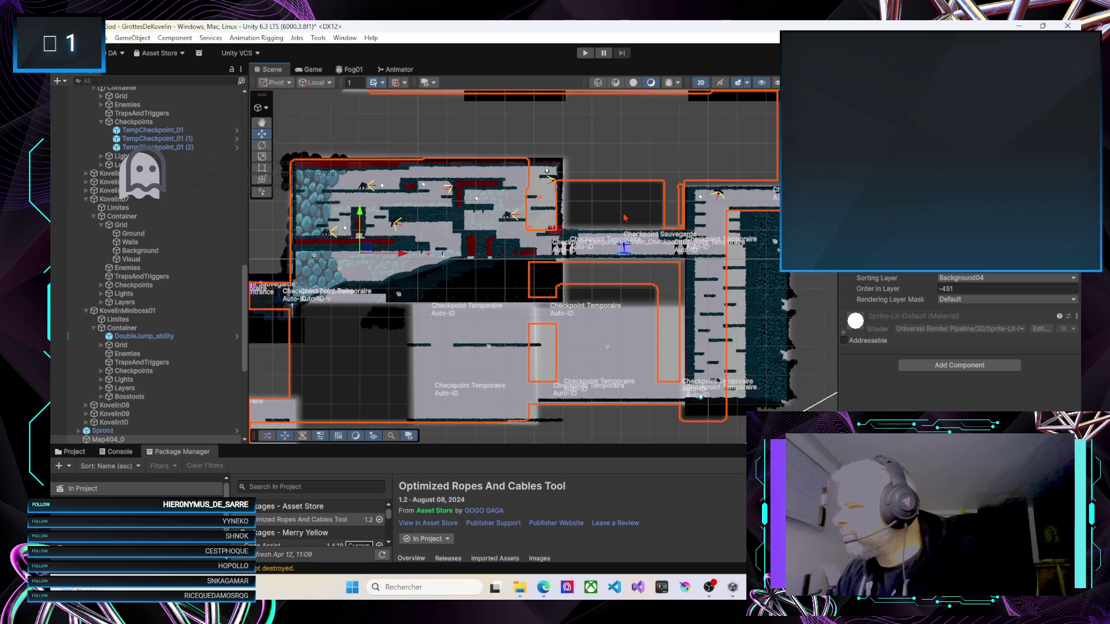
scroll(624, 218, down, 6)
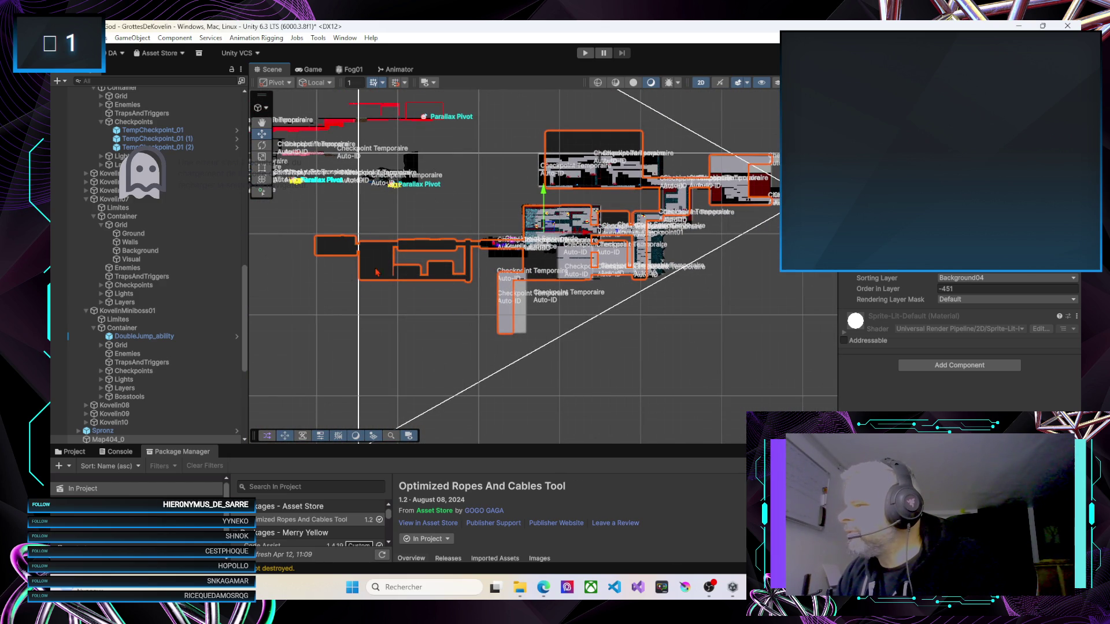
drag(466, 224, 371, 249)
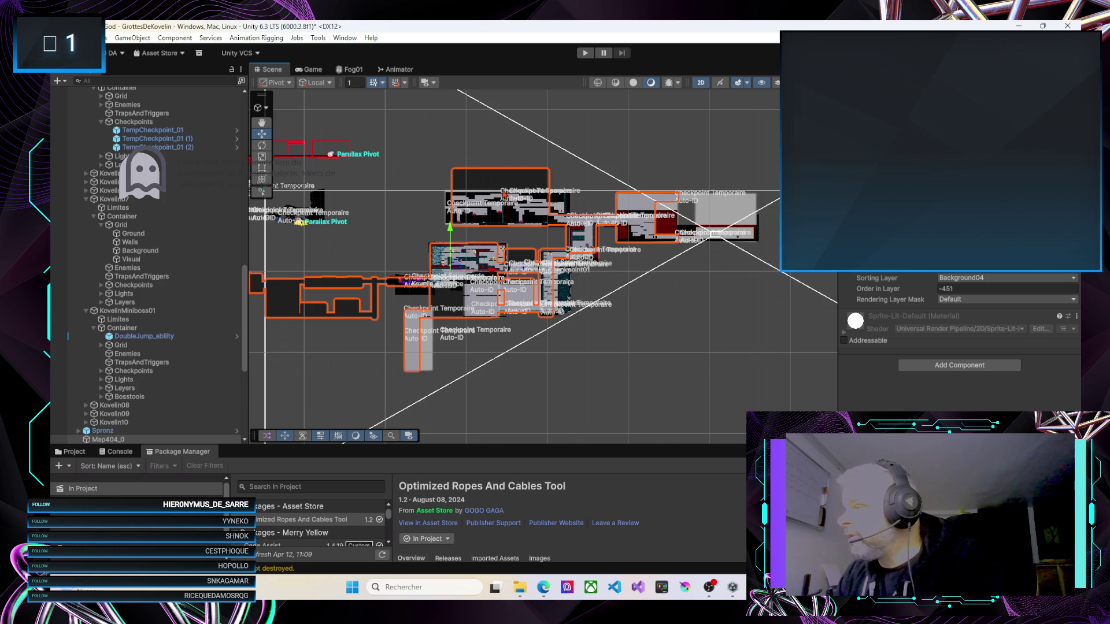
drag(717, 225, 655, 218)
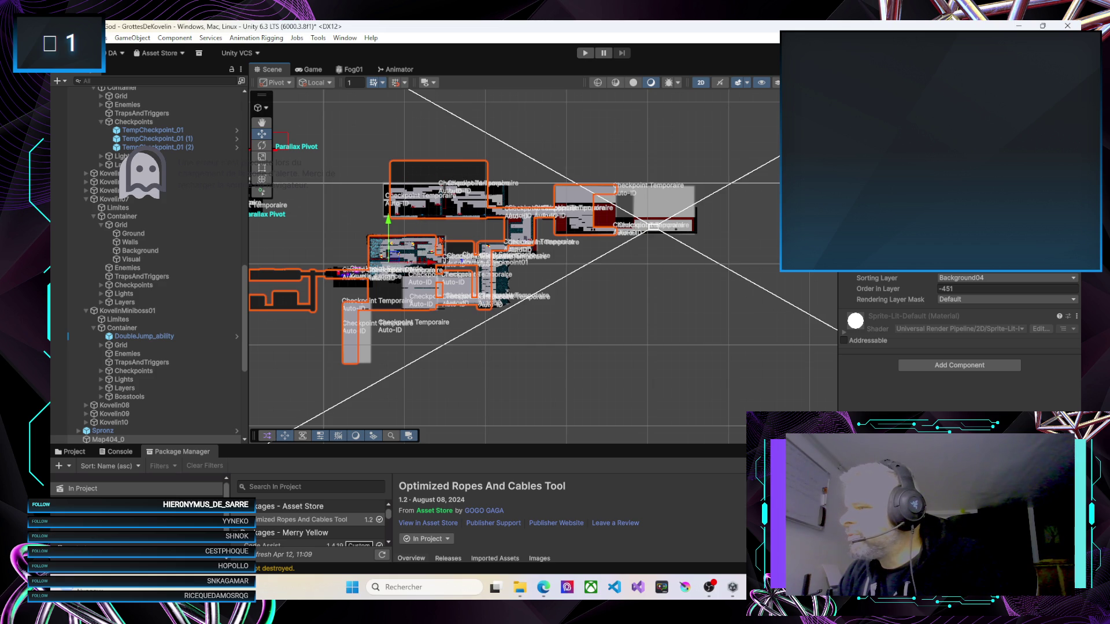
mouse_move(354, 339)
mouse_down()
mouse_move(392, 335)
mouse_move(420, 306)
mouse_up()
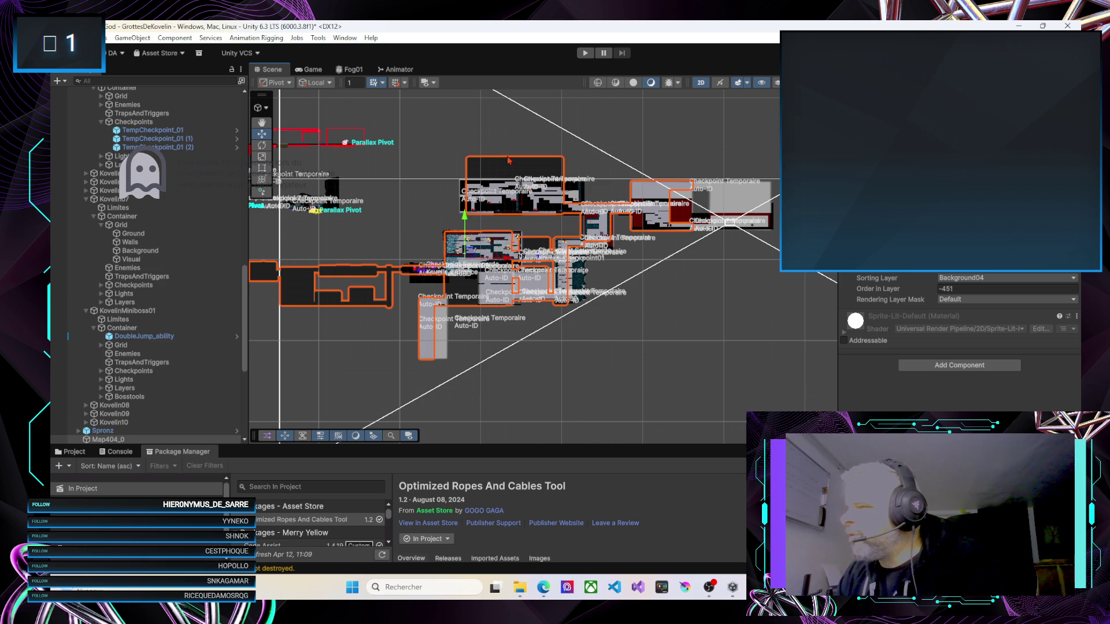
scroll(631, 329, down, 8)
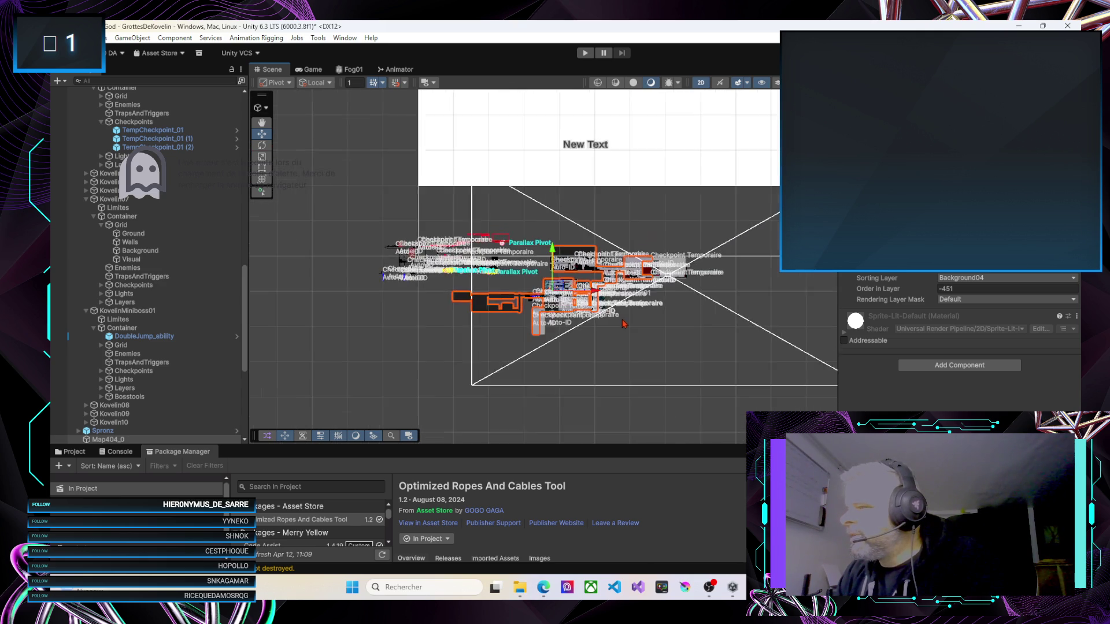
scroll(636, 329, down, 2)
scroll(573, 321, up, 5)
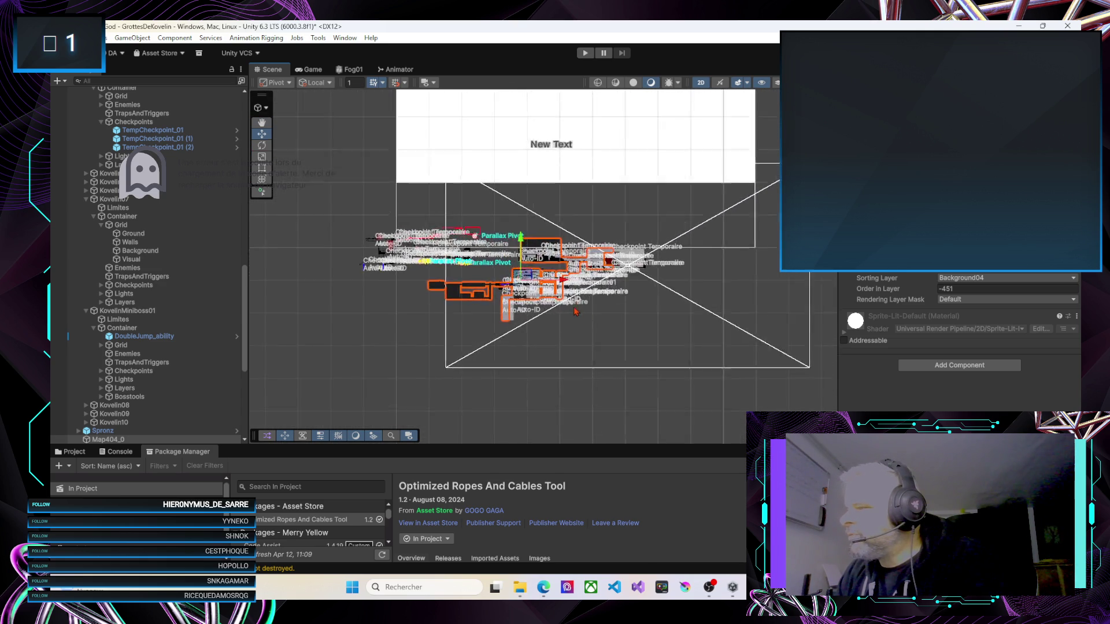
scroll(566, 317, up, 6)
mouse_move(550, 308)
mouse_down()
mouse_move(560, 307)
mouse_move(548, 343)
mouse_move(576, 323)
mouse_move(602, 251)
mouse_move(671, 175)
mouse_up()
mouse_move(591, 251)
mouse_down()
mouse_move(602, 292)
mouse_move(637, 302)
mouse_move(665, 376)
mouse_move(674, 370)
mouse_move(672, 358)
mouse_move(611, 355)
mouse_up()
scroll(672, 359, down, 2)
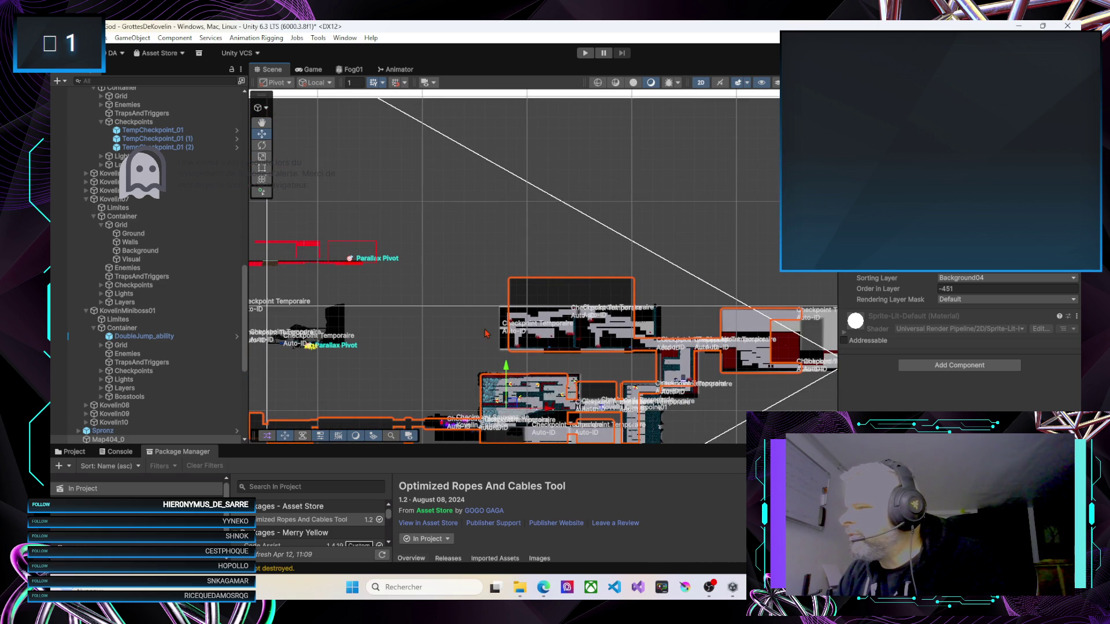
drag(486, 334, 350, 337)
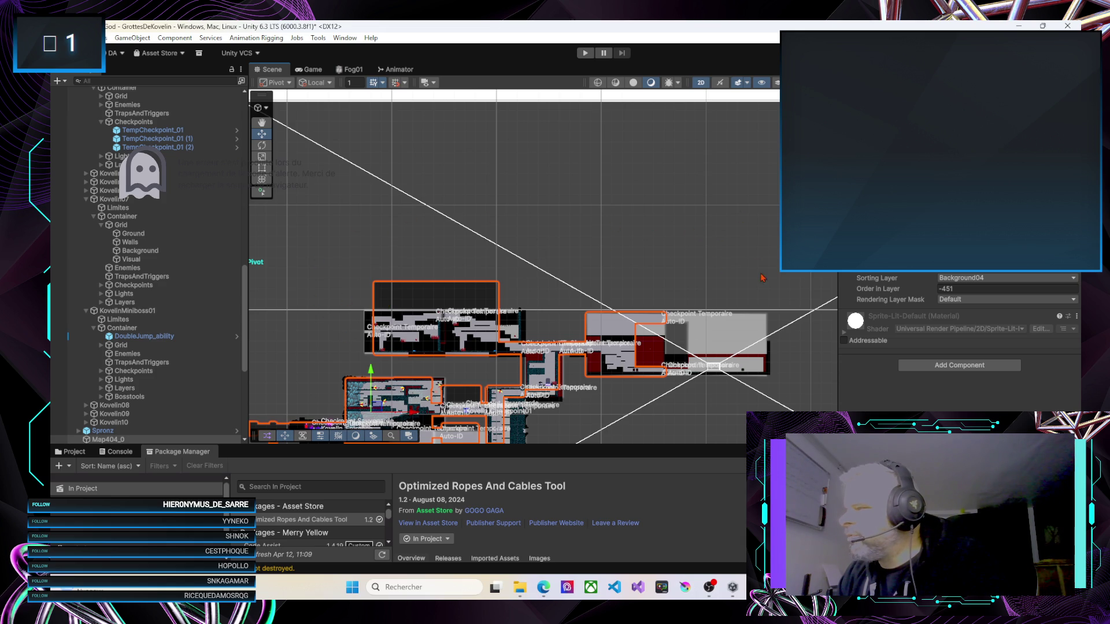
mouse_move(666, 332)
mouse_down()
mouse_move(652, 233)
mouse_move(701, 216)
mouse_move(654, 221)
mouse_up()
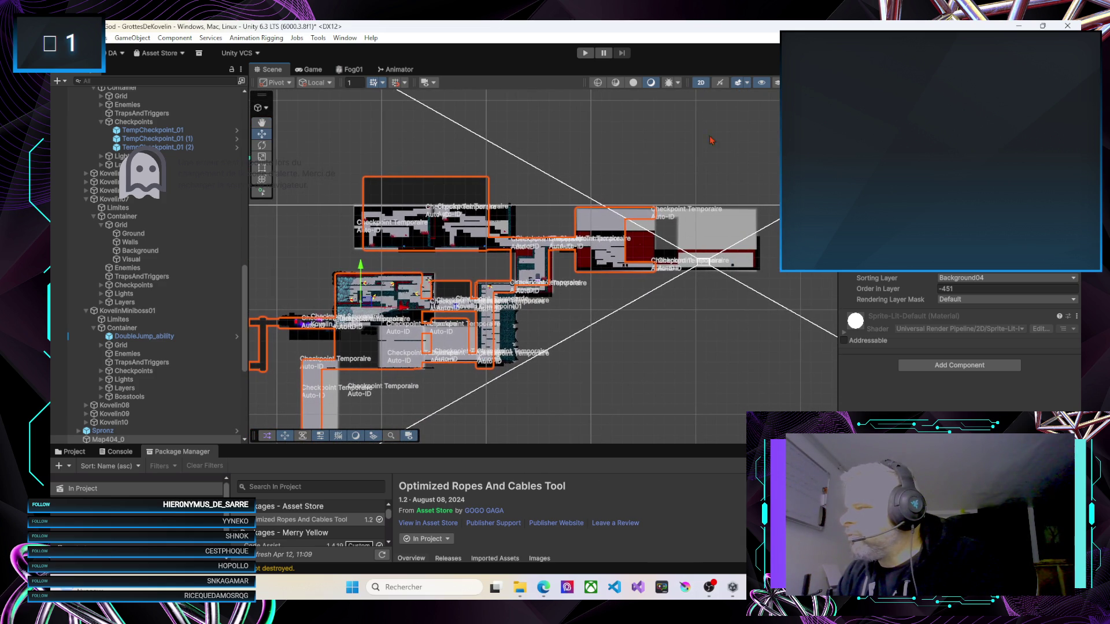
drag(623, 335, 622, 261)
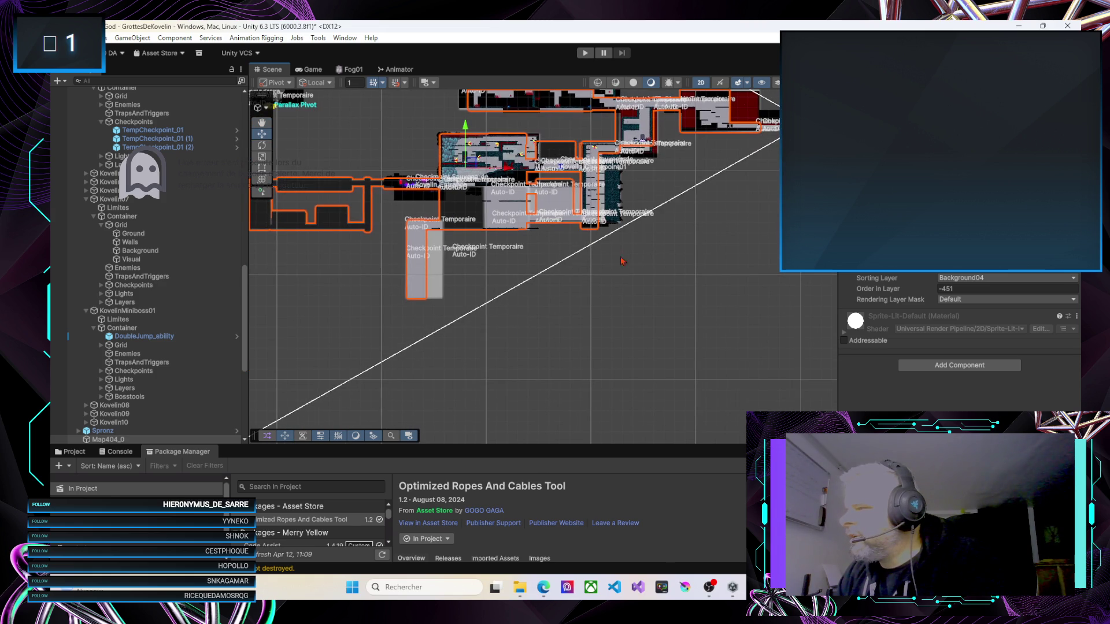
scroll(500, 315, up, 1)
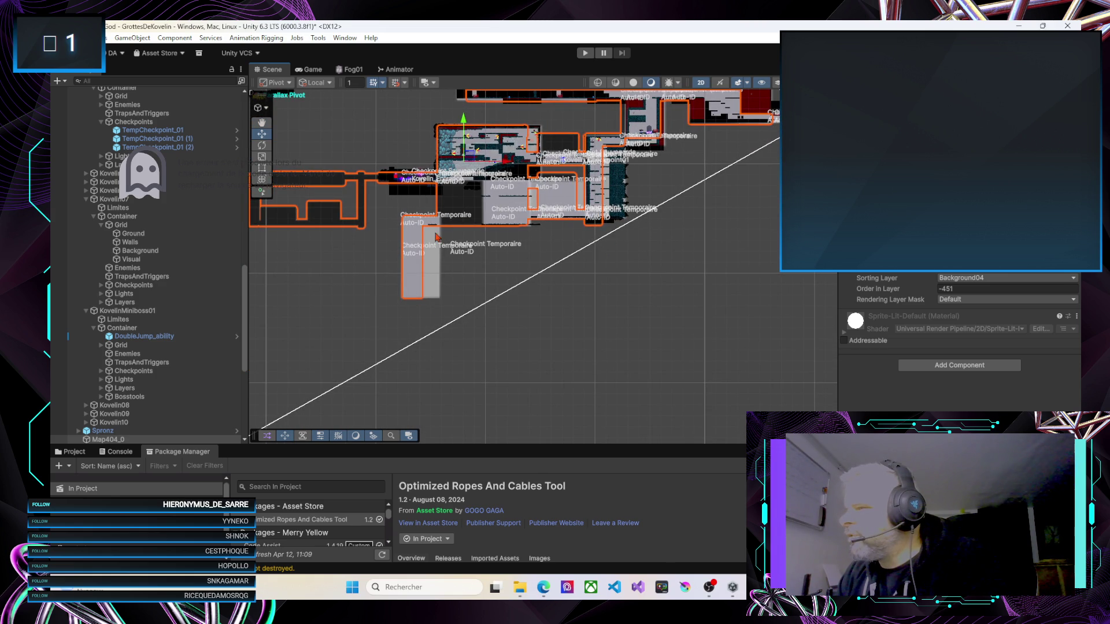
scroll(464, 300, left, 5)
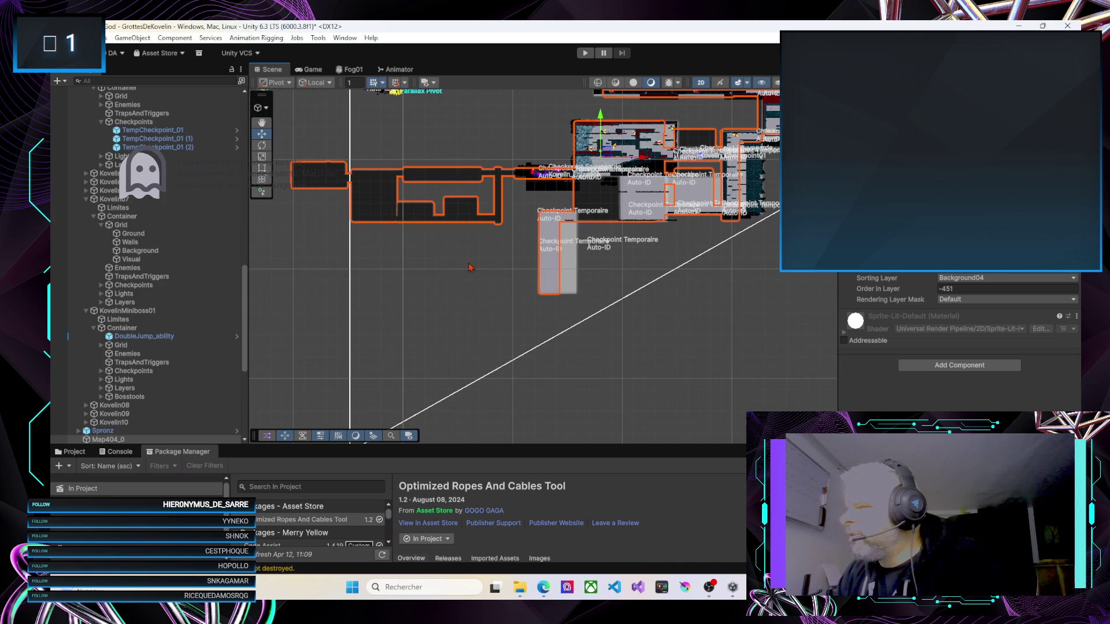
scroll(572, 278, down, 3)
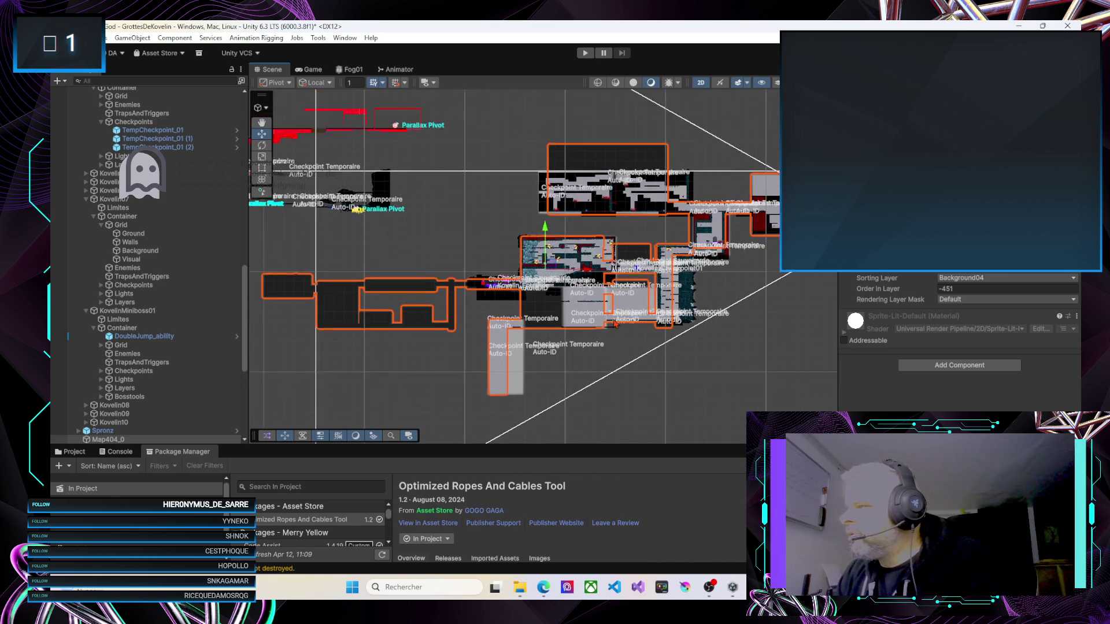
scroll(519, 265, right, 3)
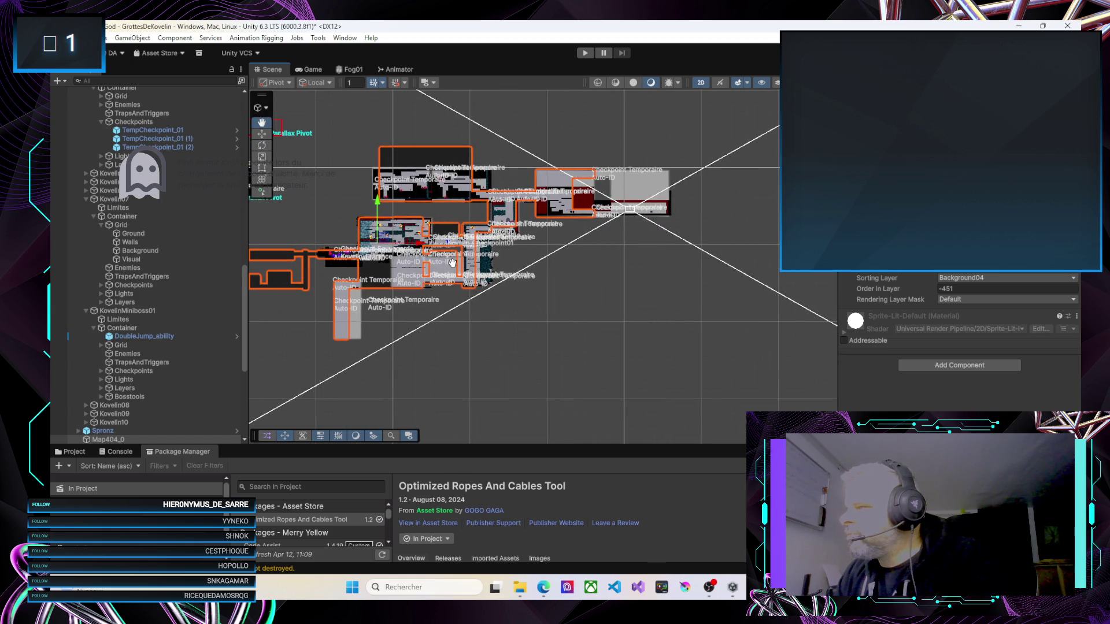
scroll(468, 270, down, 2)
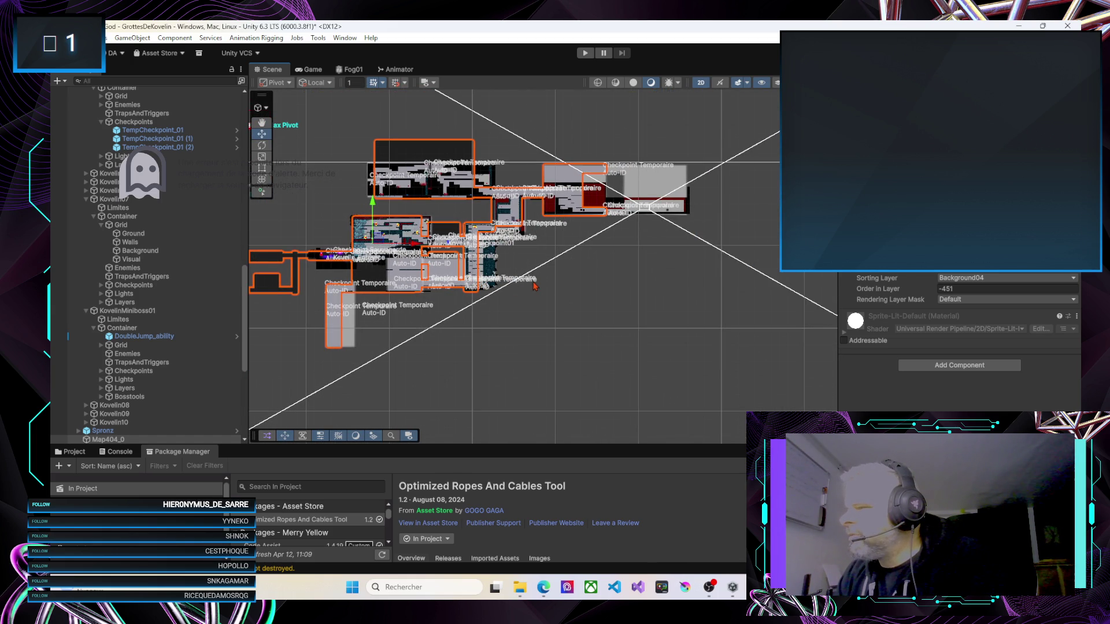
drag(533, 327, 619, 257)
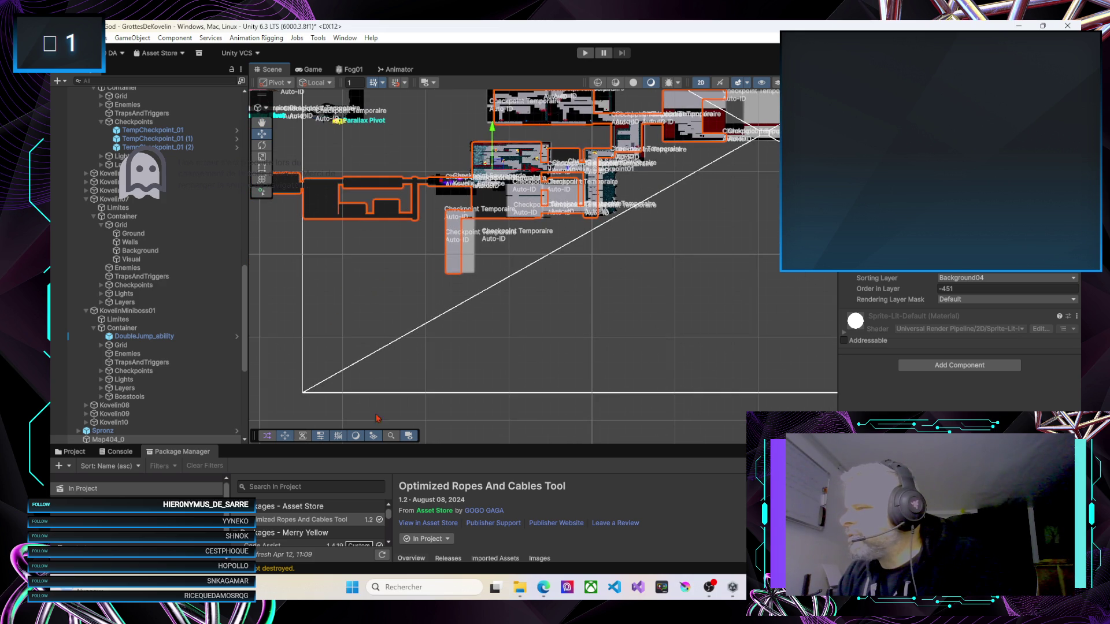